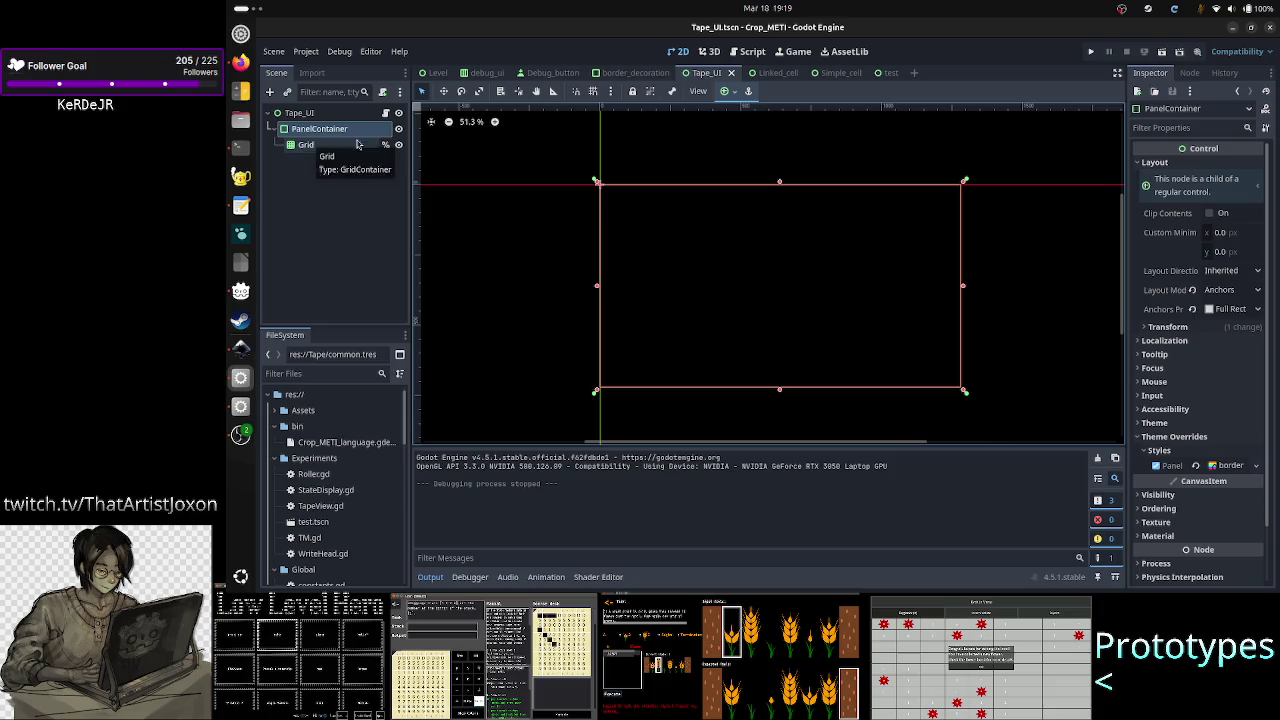
# - Test-run the scene in a maximized game window, then close it
pyautogui.click(1161, 51)
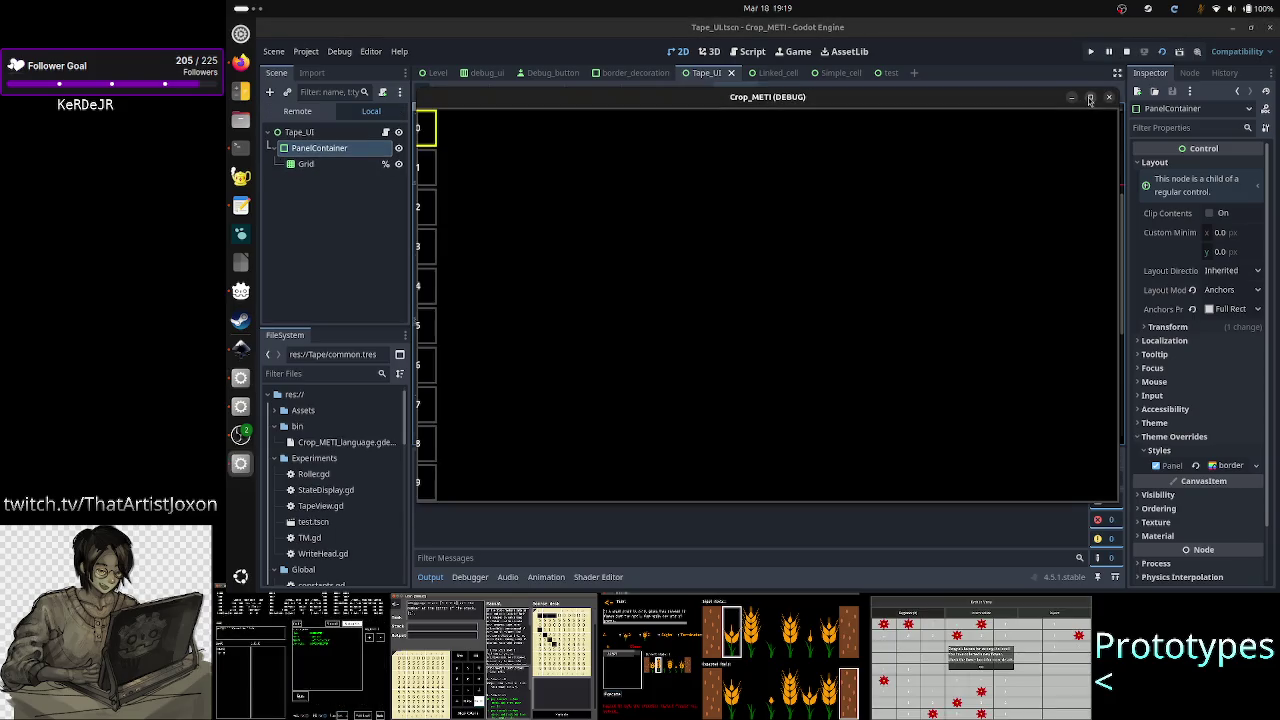
pyautogui.click(1090, 98)
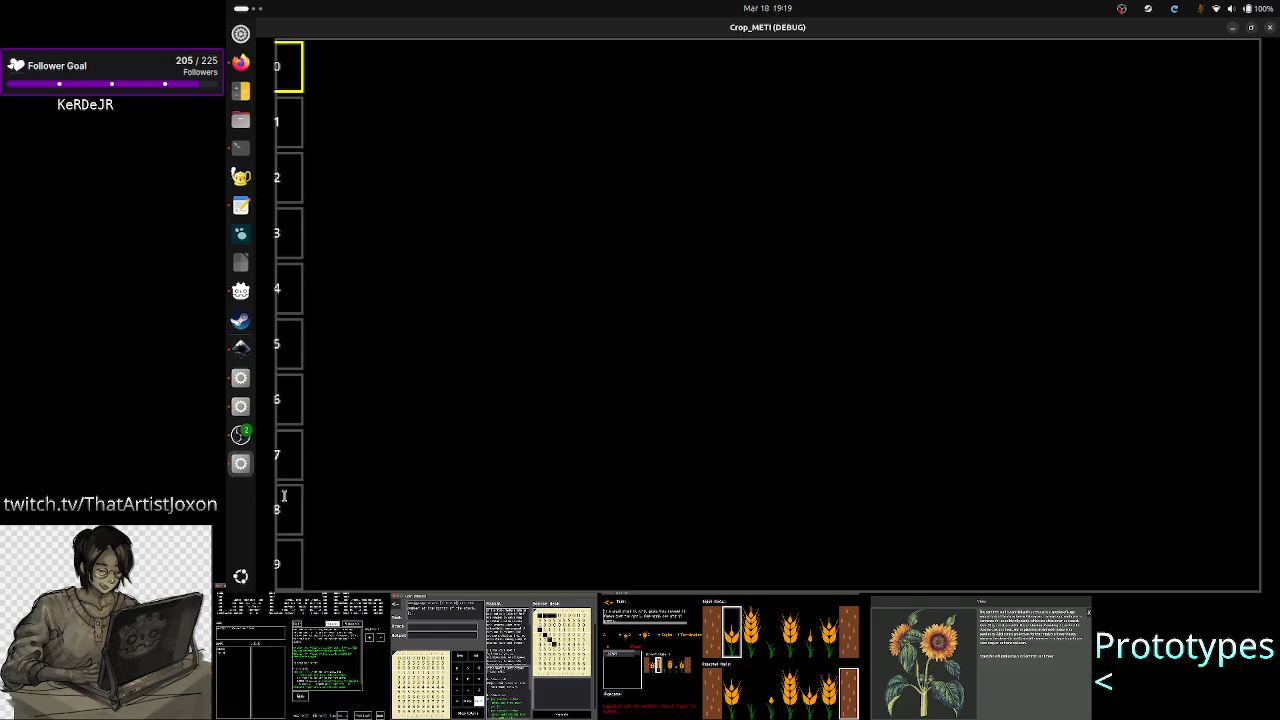
pyautogui.click(1269, 28)
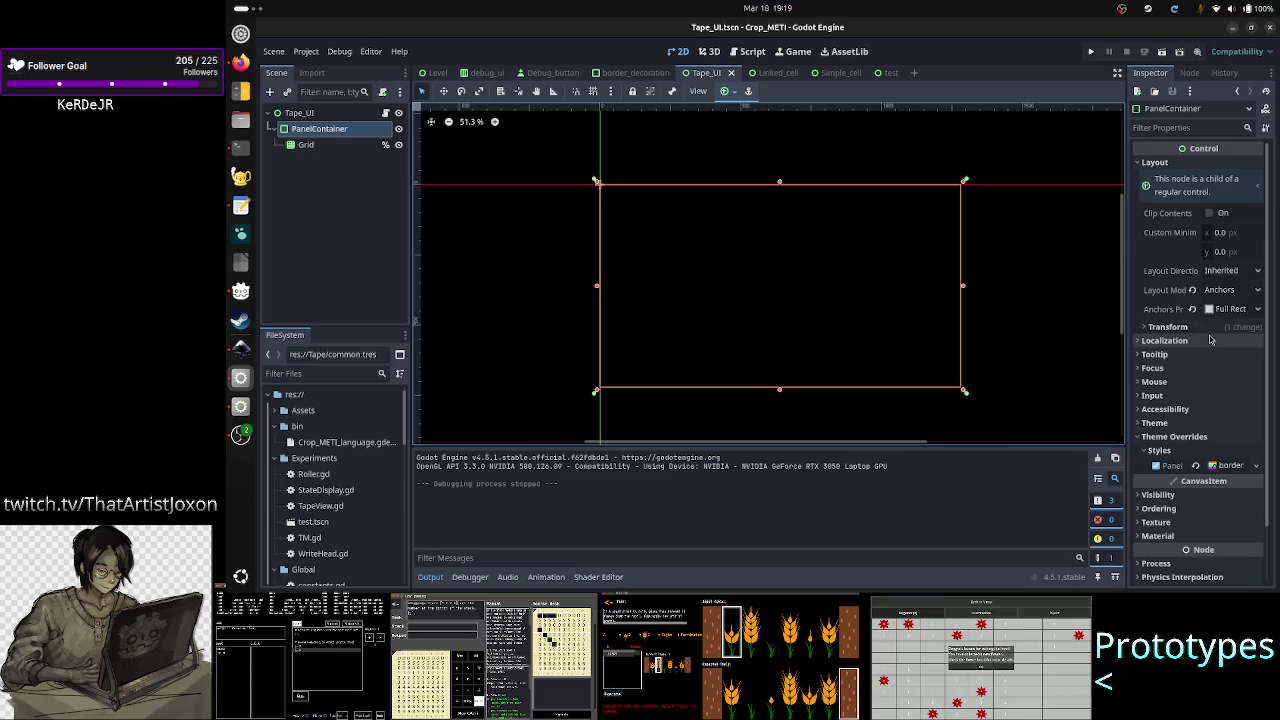
# - Instance Simple_cell.tscn as a child of Grid and zoom the canvas onto it
pyautogui.click(312, 145)
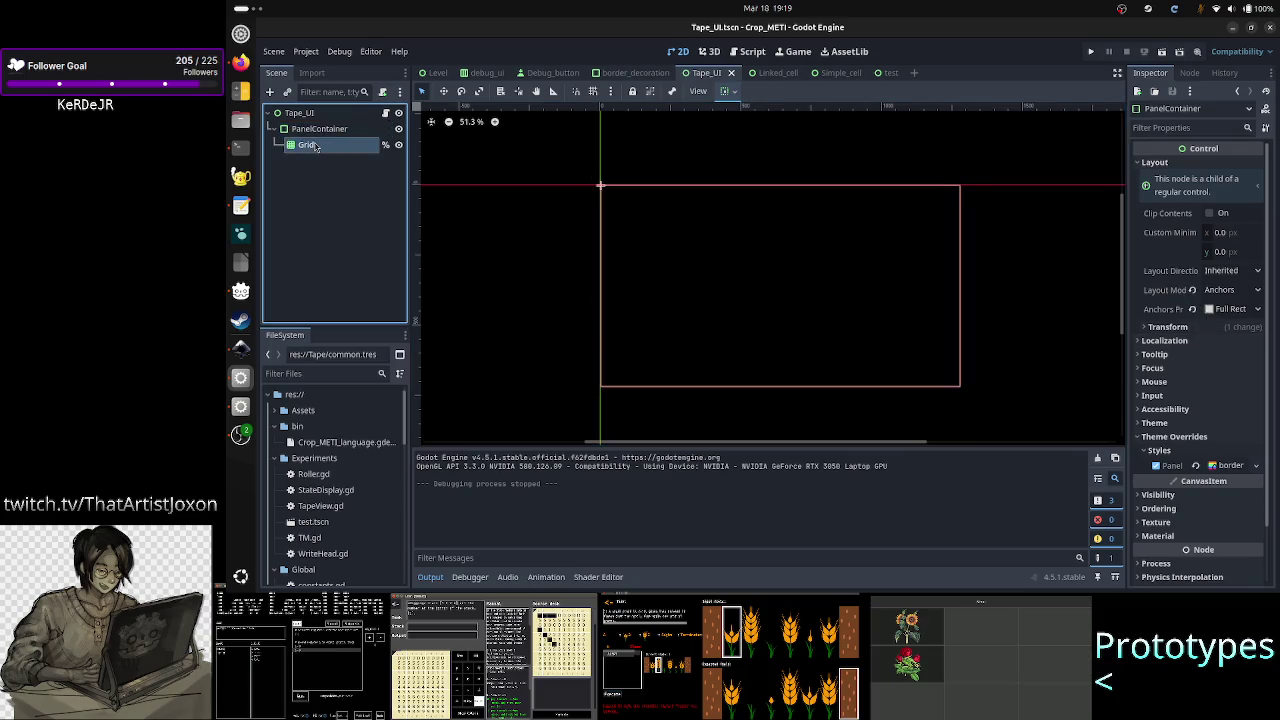
pyautogui.click(287, 91)
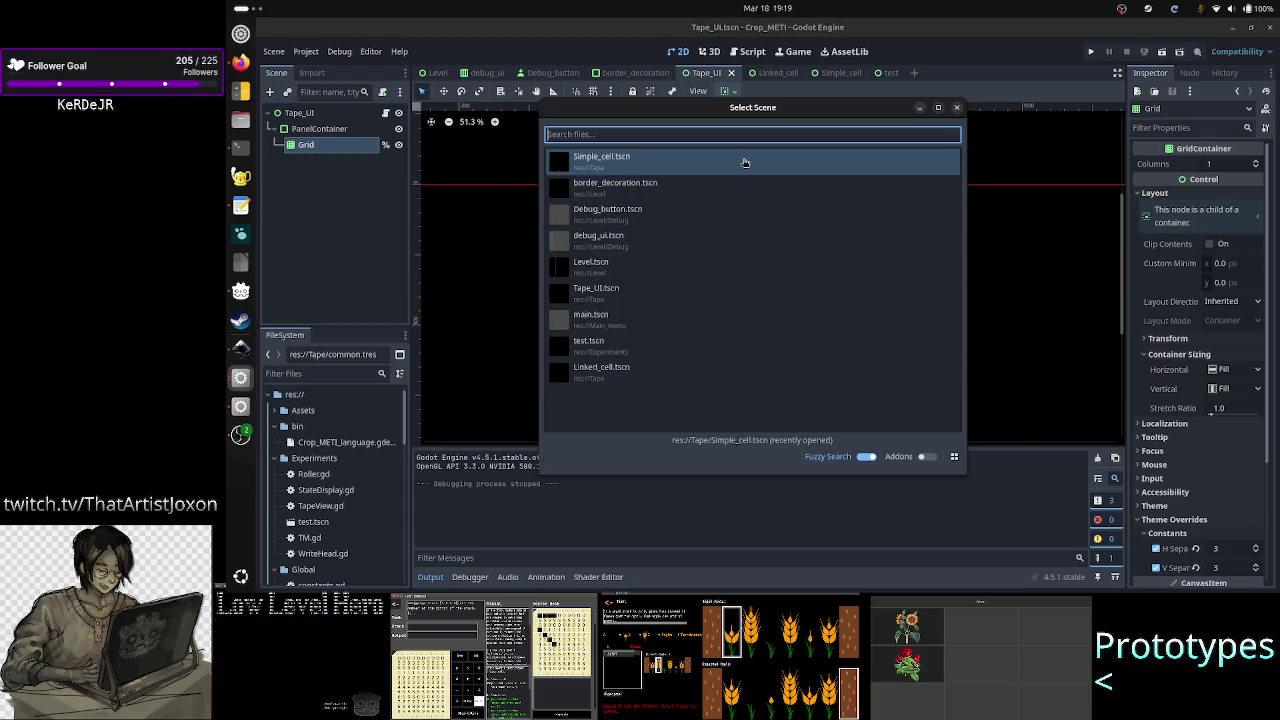
pyautogui.doubleClick(702, 164)
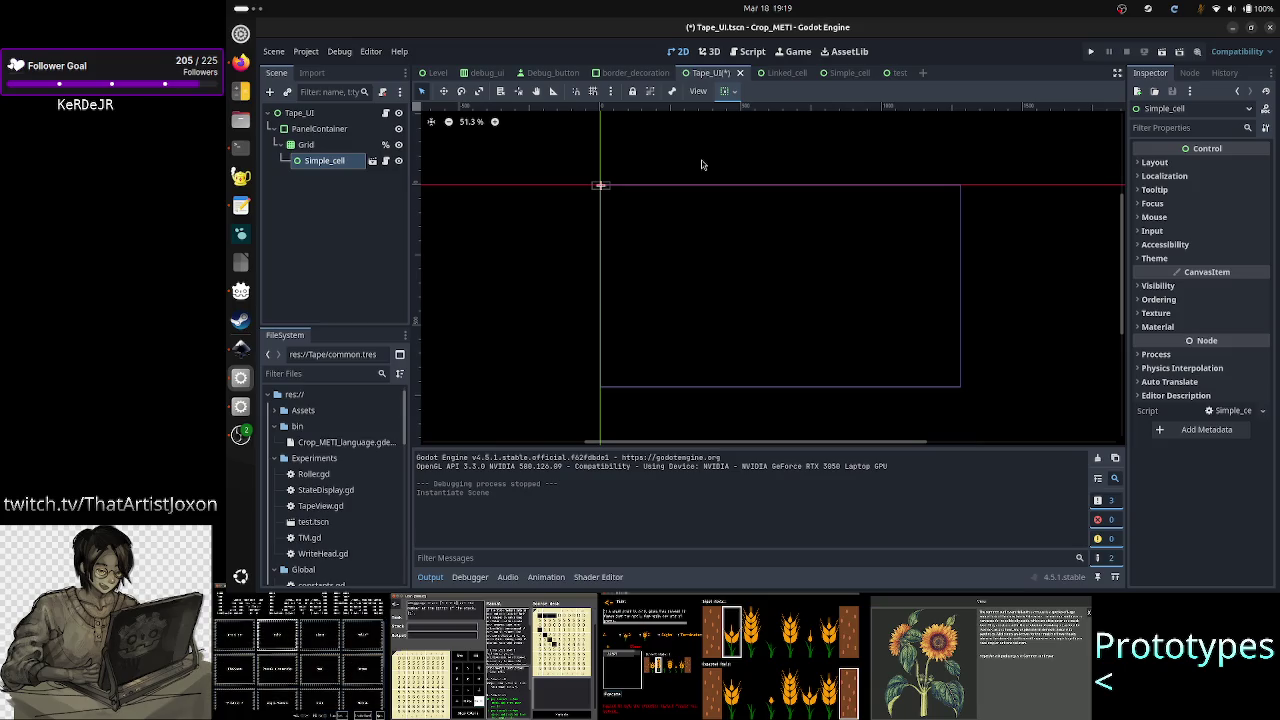
pyautogui.scroll(8, 600, 186)
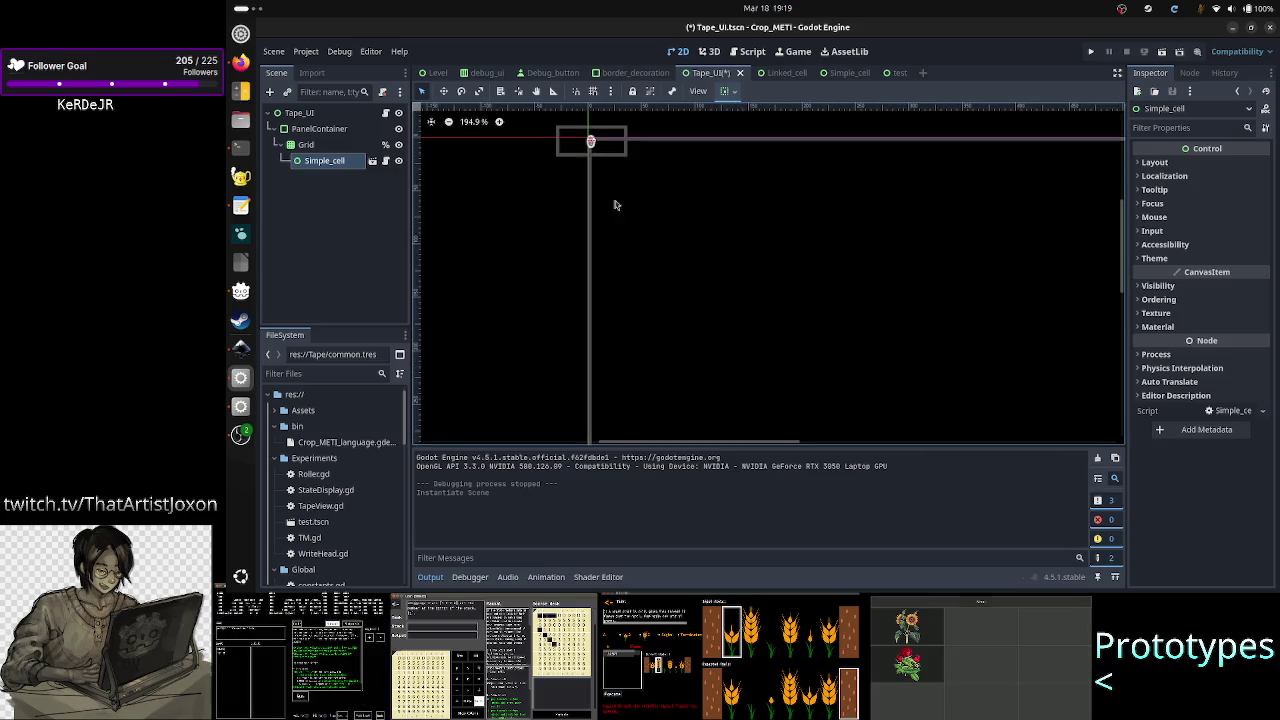
pyautogui.scroll(4, 1122, 236)
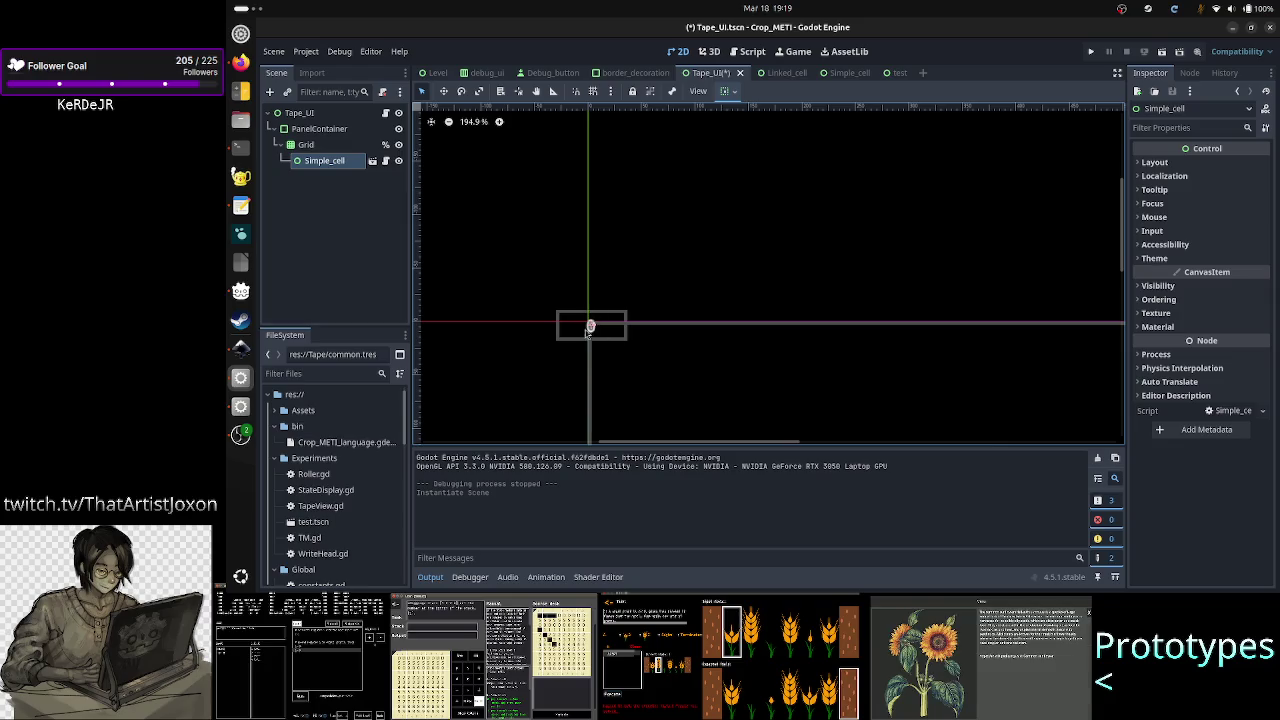
pyautogui.scroll(5, 589, 333)
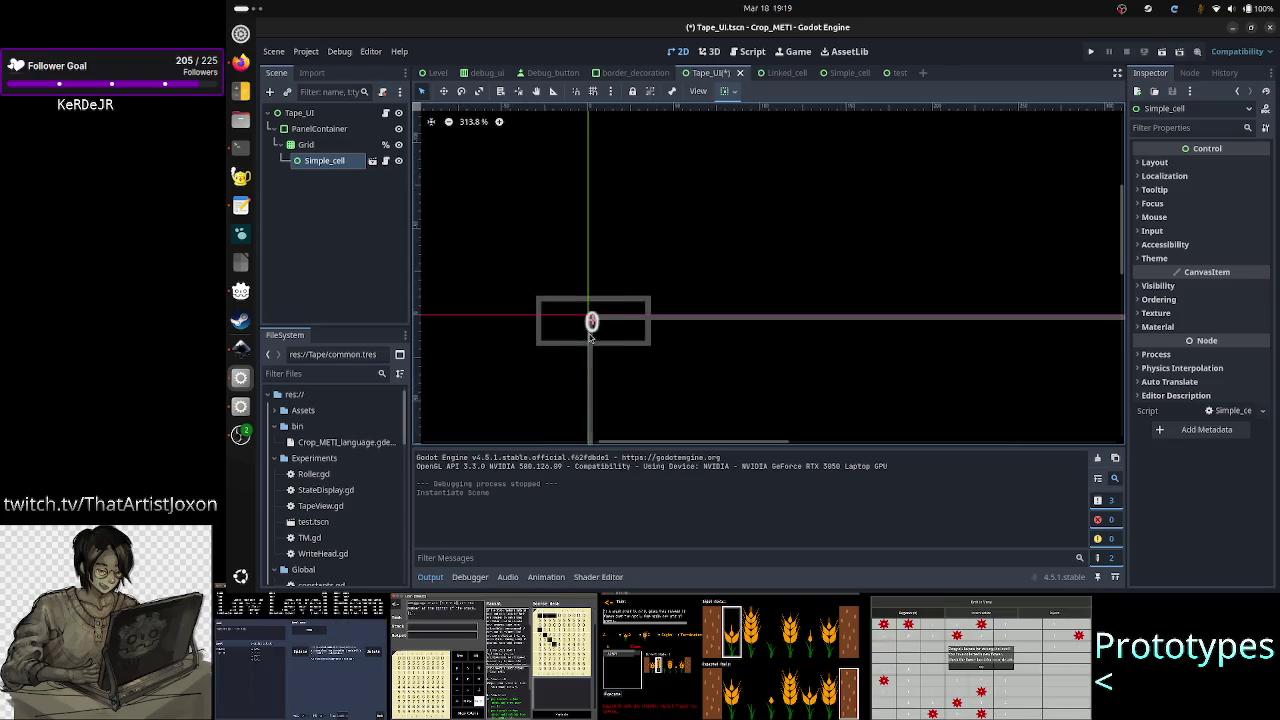
pyautogui.scroll(3, 589, 333)
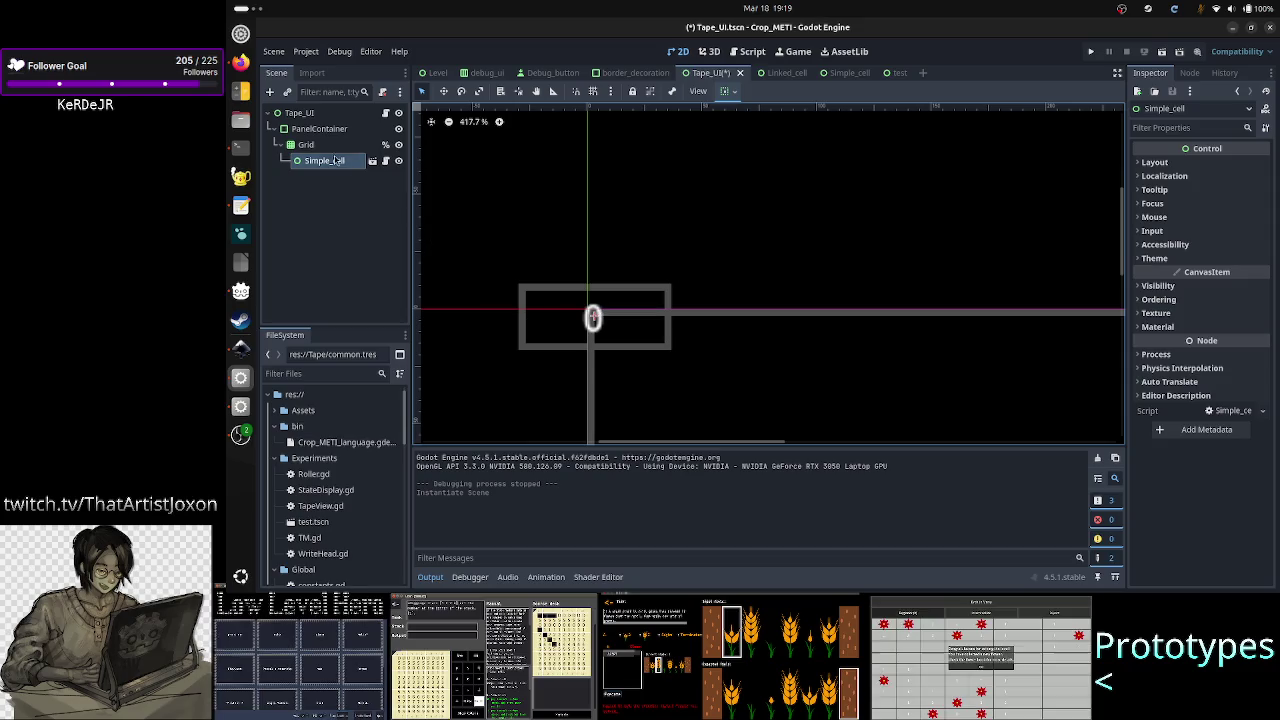
# - Inspect Grid, Simple_cell, Tape_UI and PanelContainer, then expand Simple_cell's Layout section
pyautogui.click(318, 144)
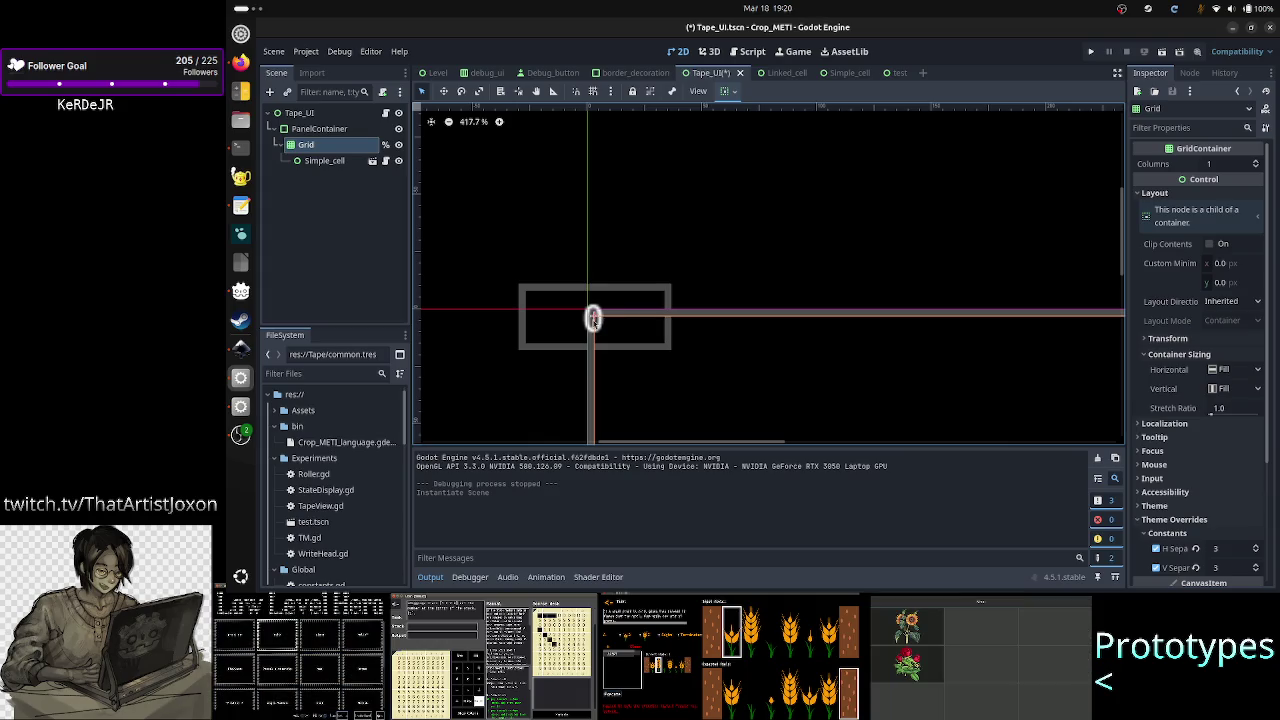
pyautogui.scroll(4, 596, 319)
pyautogui.scroll(5, 594, 320)
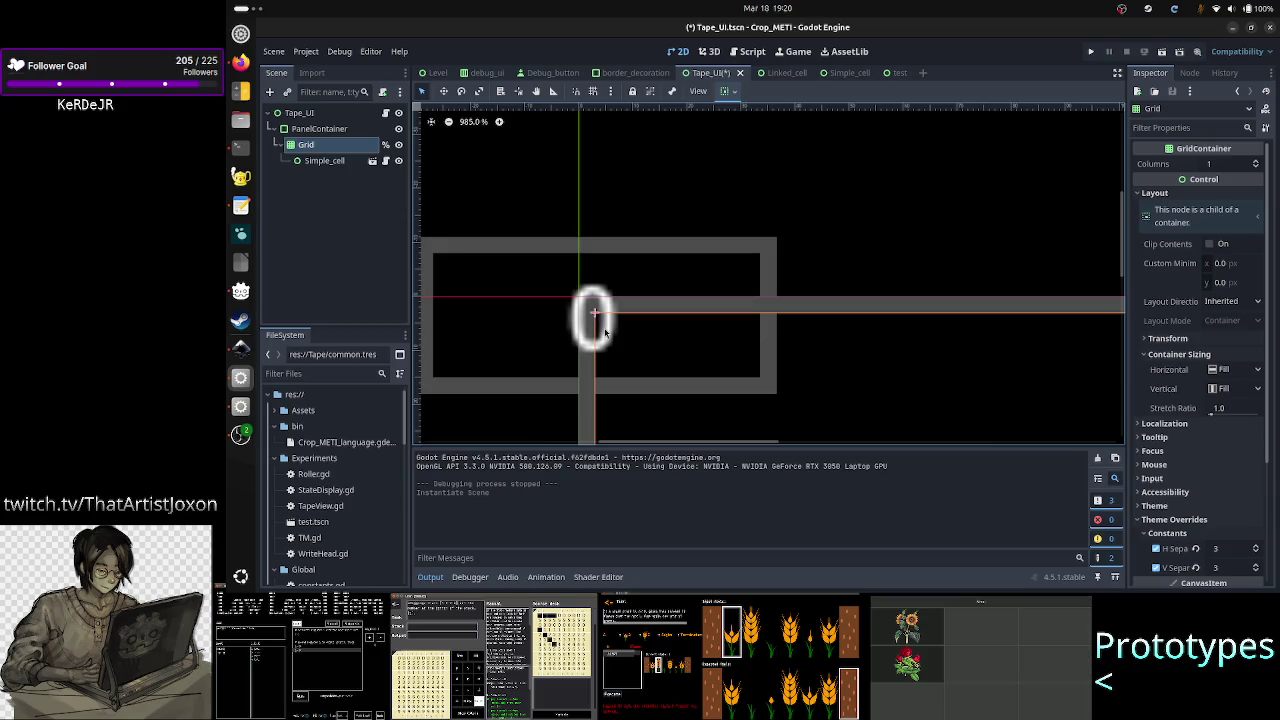
pyautogui.click(331, 164)
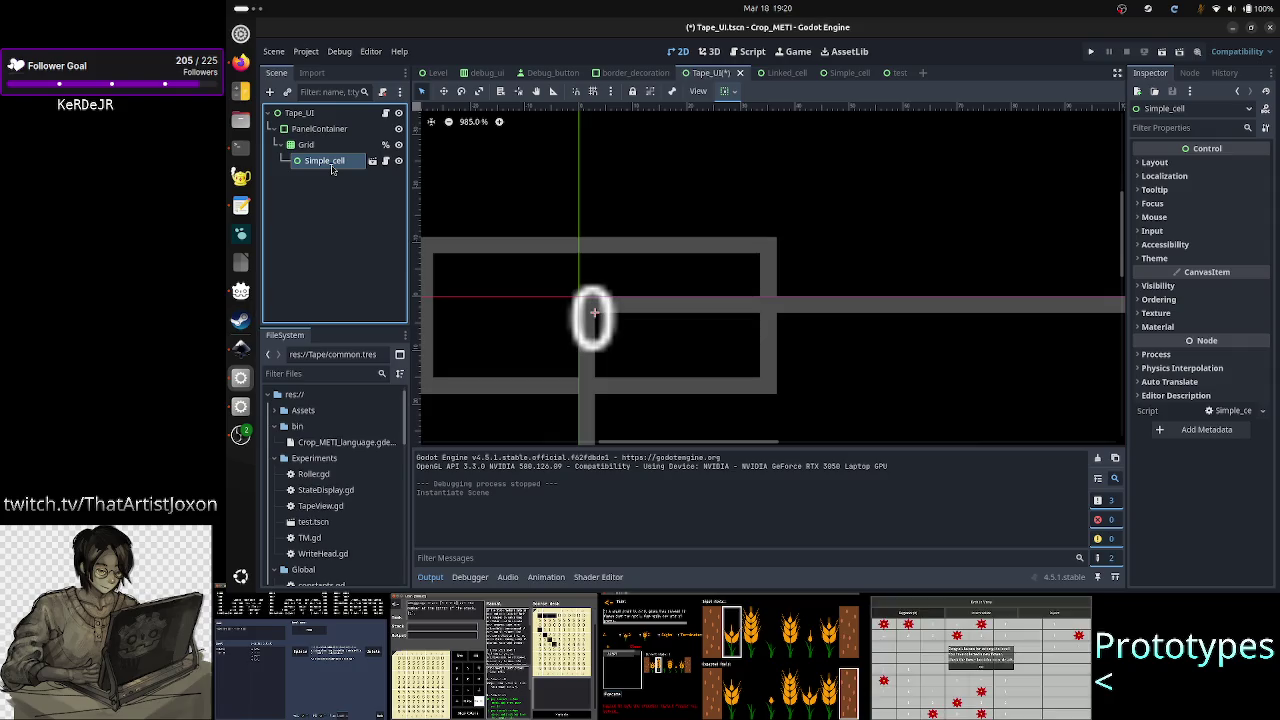
pyautogui.click(321, 115)
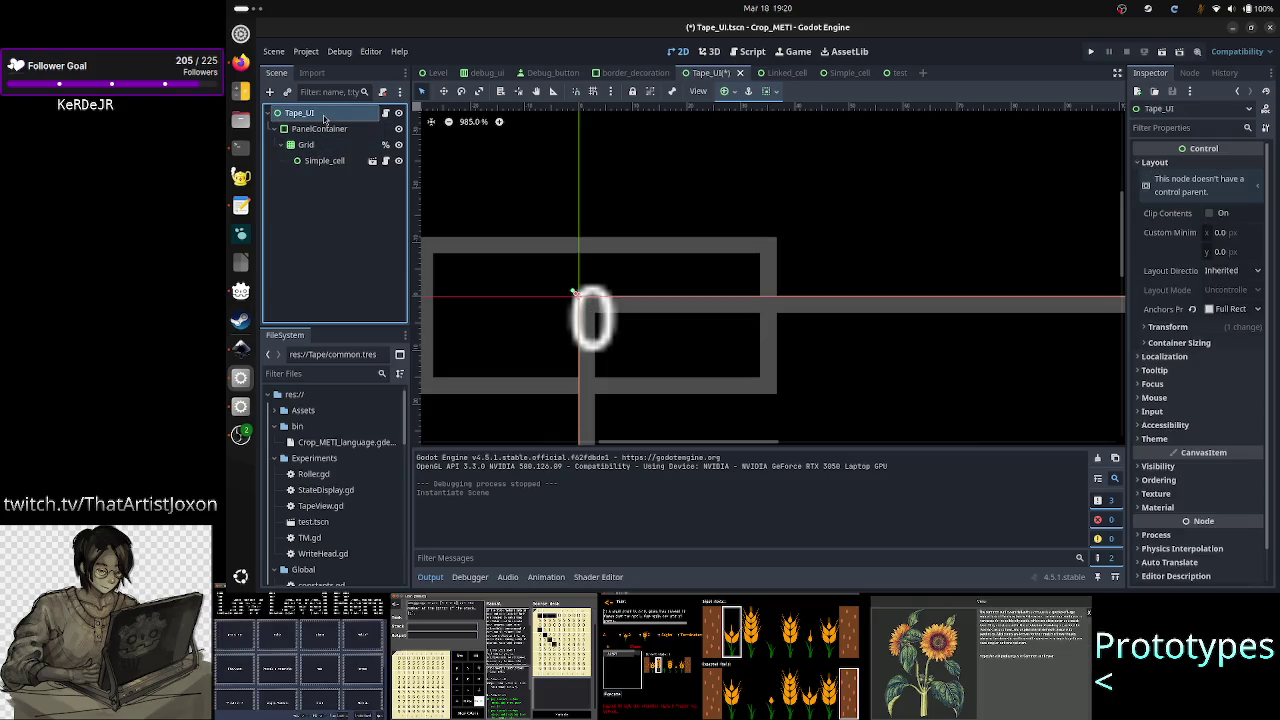
pyautogui.click(320, 129)
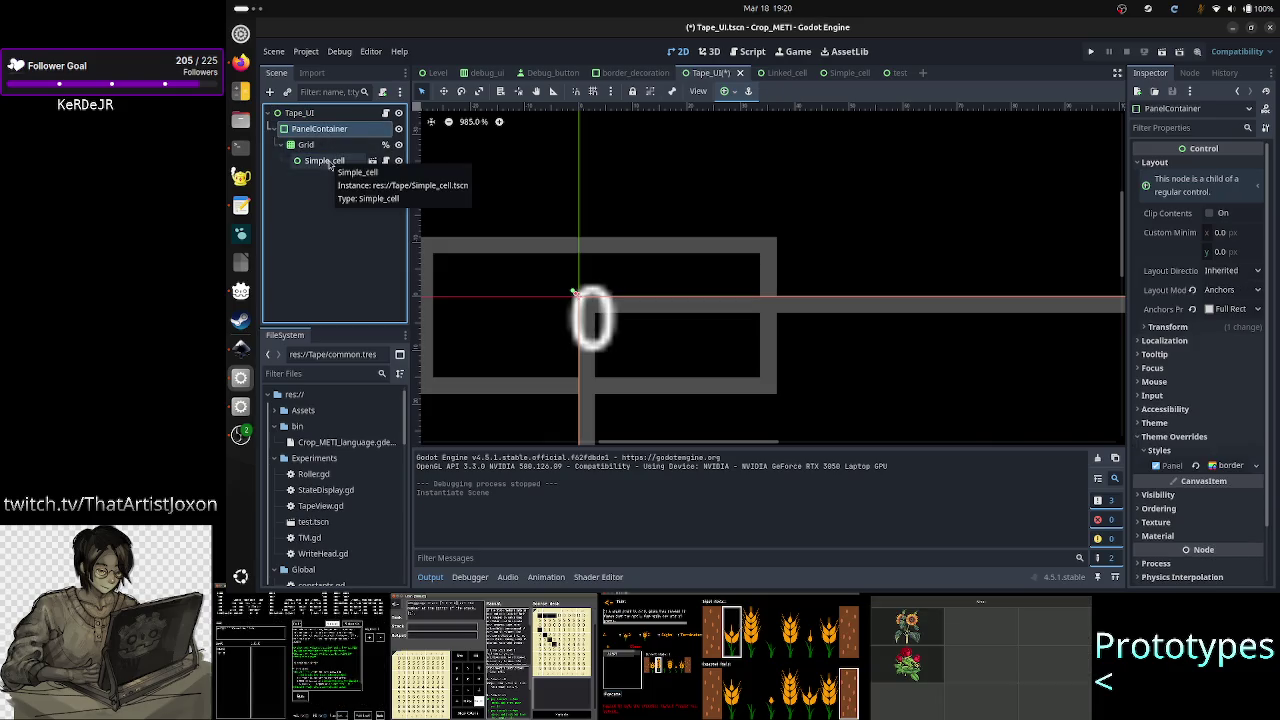
pyautogui.click(325, 161)
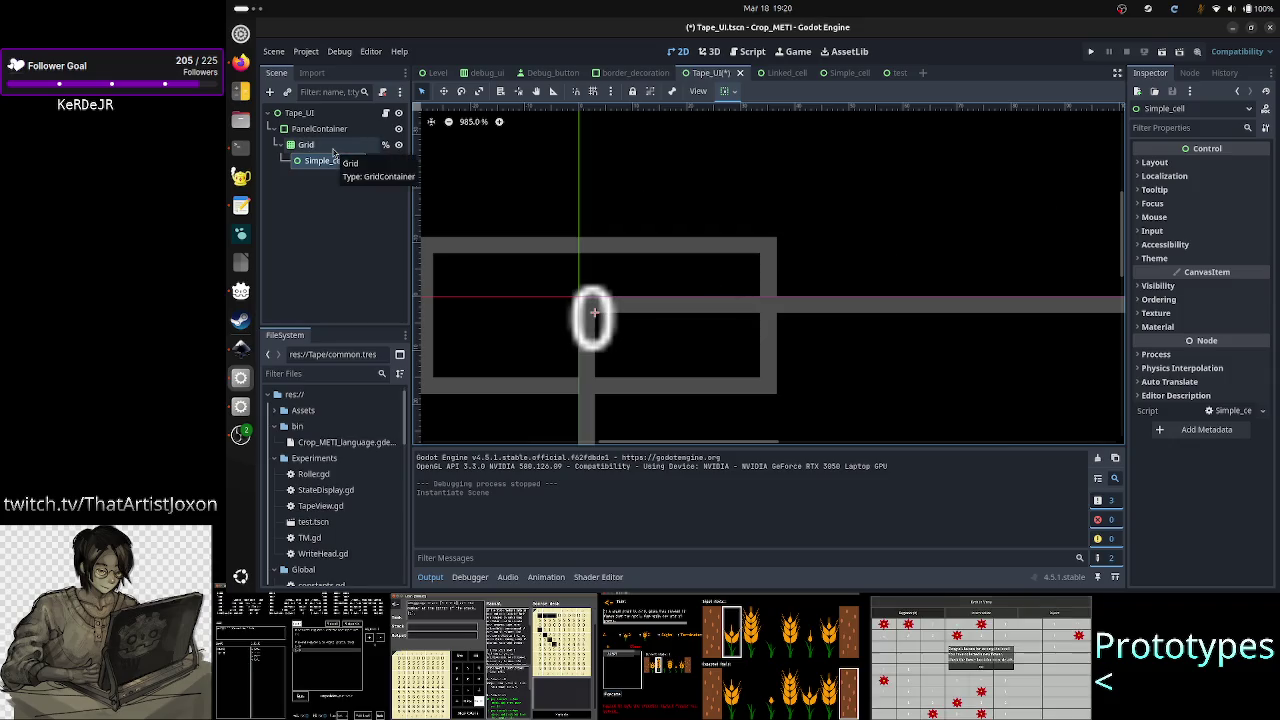
pyautogui.click(1170, 163)
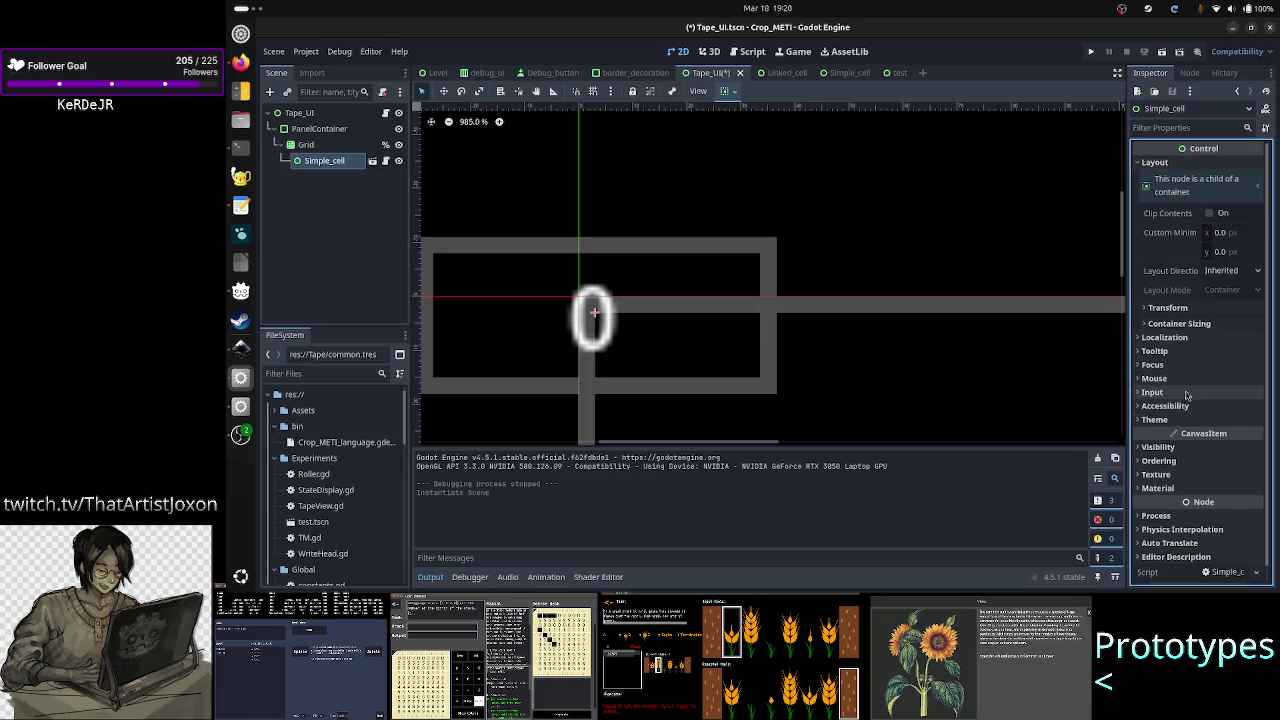
# - Expand Simple_cell's Container Sizing and try horizontal, then vertical Expand
pyautogui.click(1185, 325)
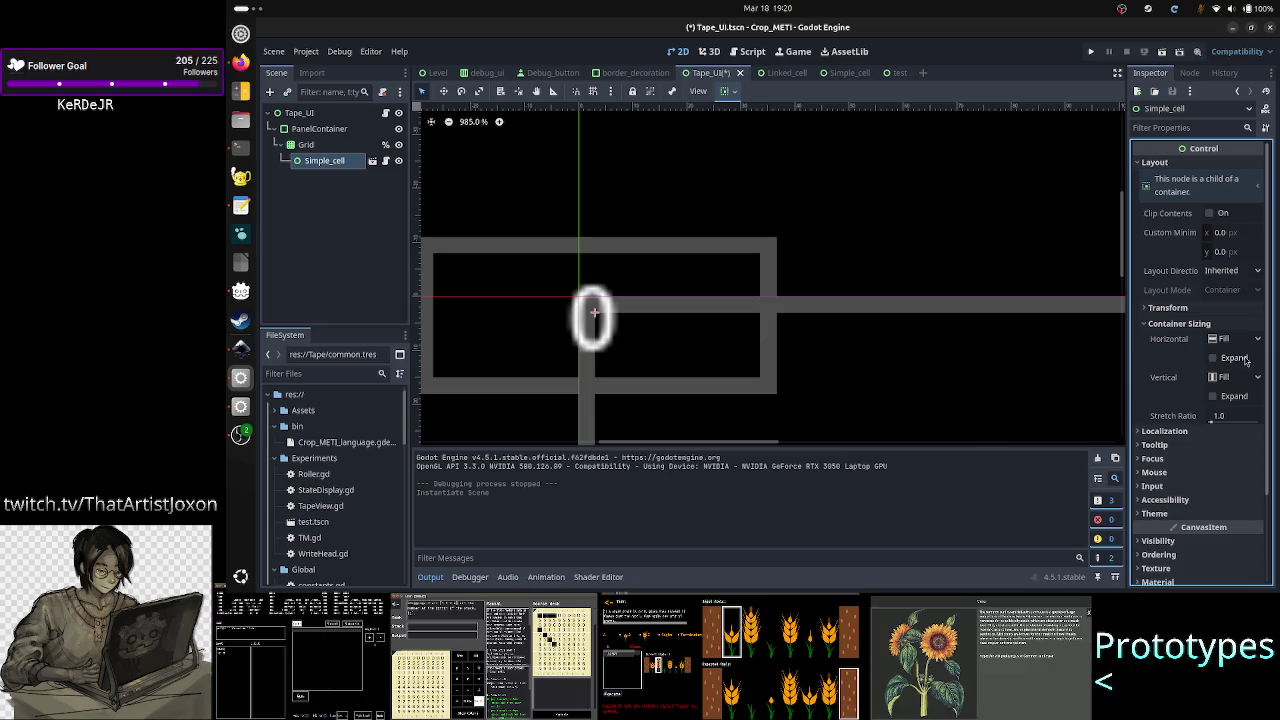
pyautogui.click(1245, 361)
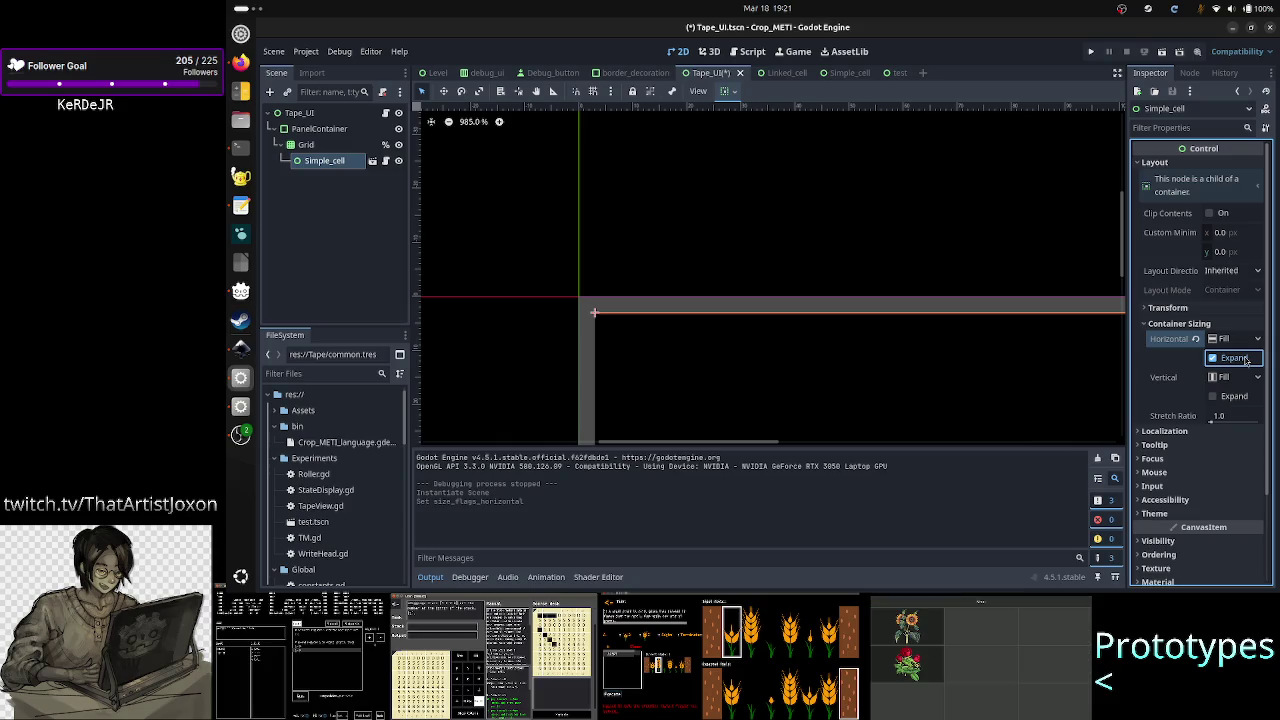
pyautogui.click(1245, 361)
pyautogui.click(1236, 398)
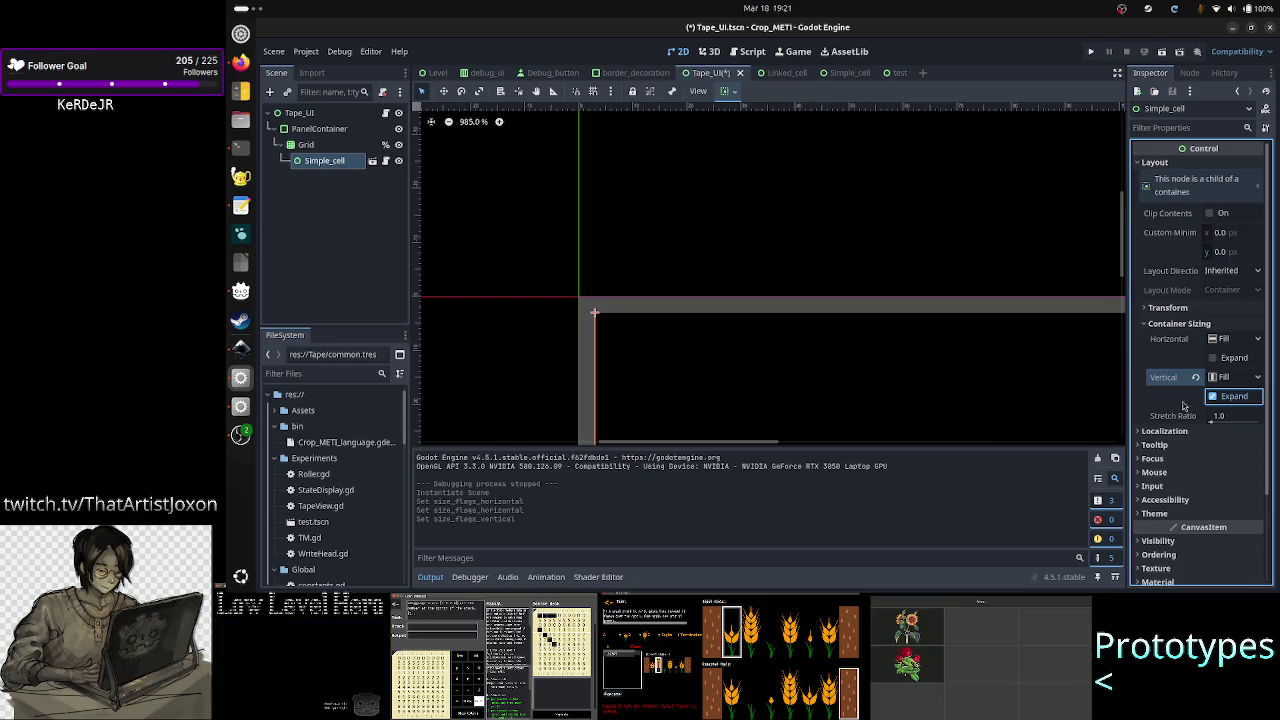
# - Hide the Output panel and toggle Expand flags, ending with both axes unexpanded
pyautogui.click(440, 584)
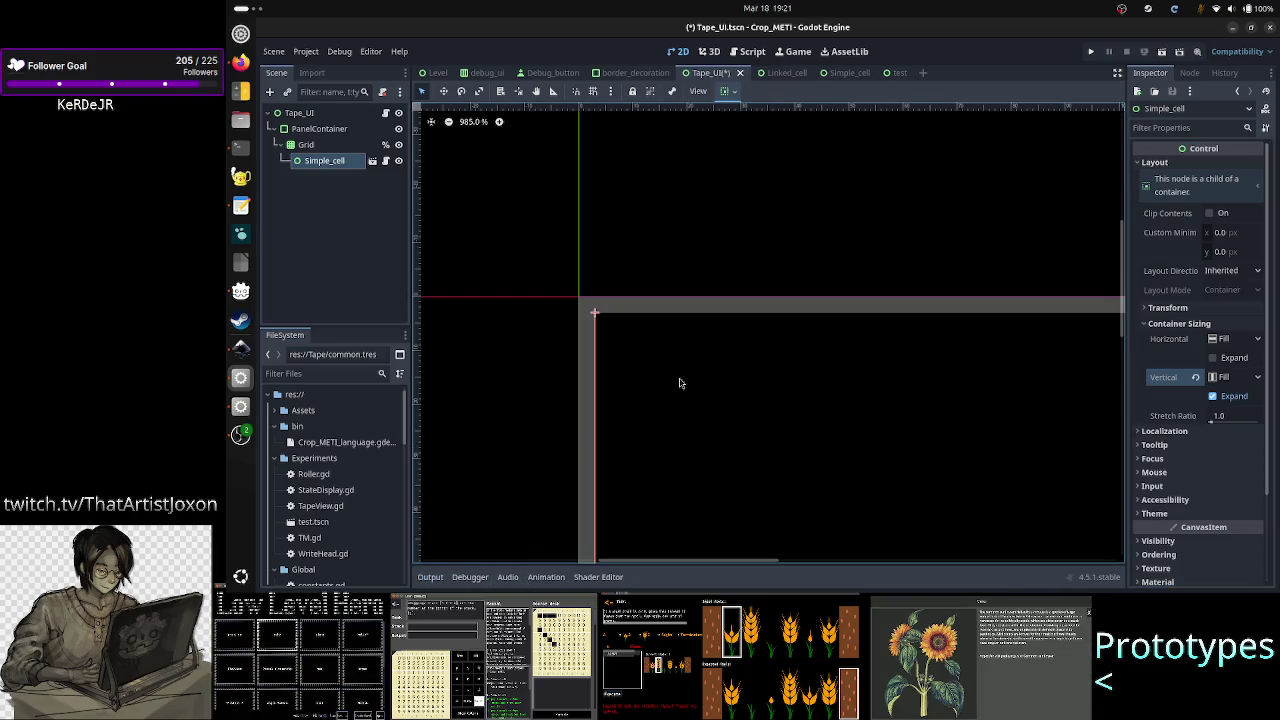
pyautogui.scroll(-8, 679, 383)
pyautogui.scroll(-8, 679, 383)
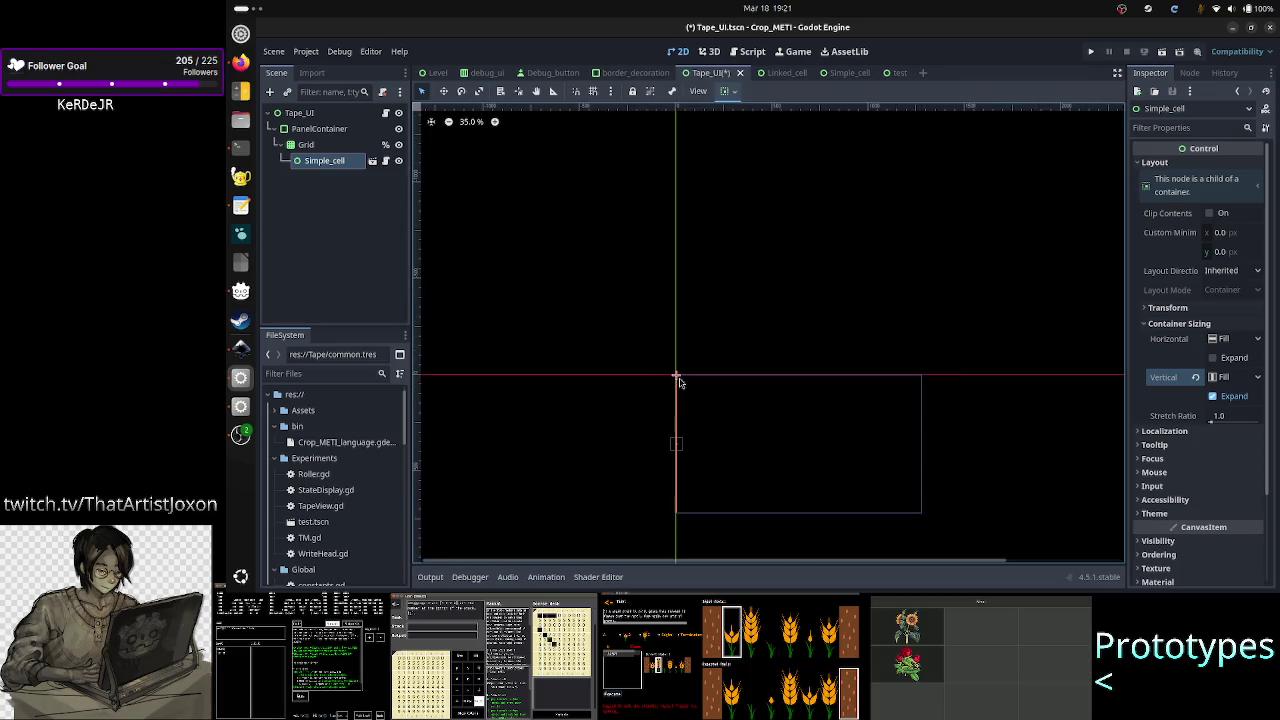
pyautogui.scroll(4, 670, 492)
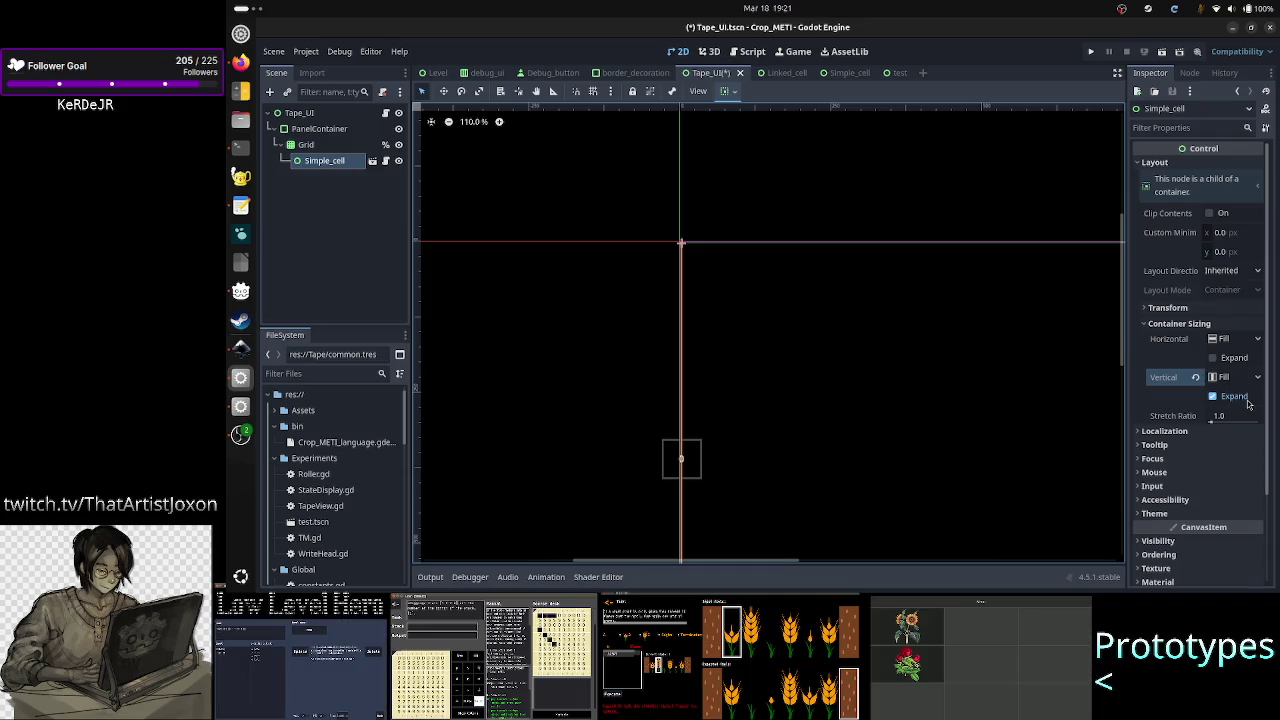
pyautogui.click(1236, 358)
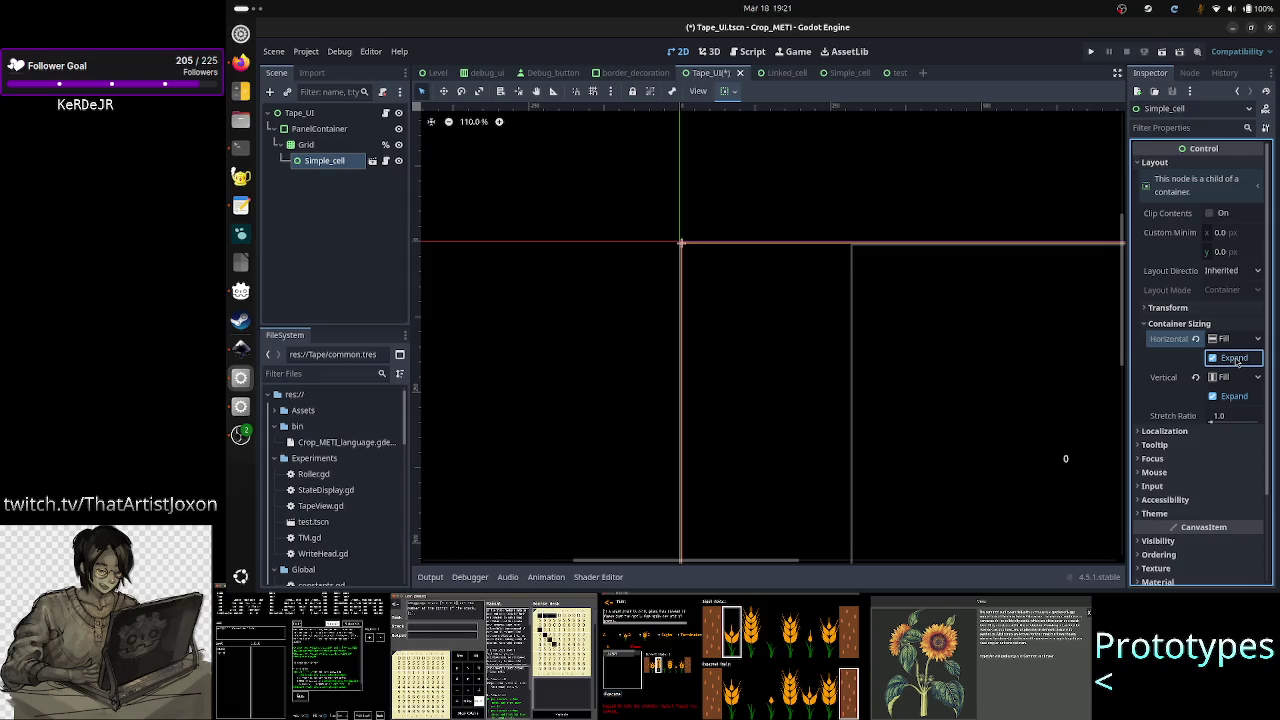
pyautogui.click(1236, 359)
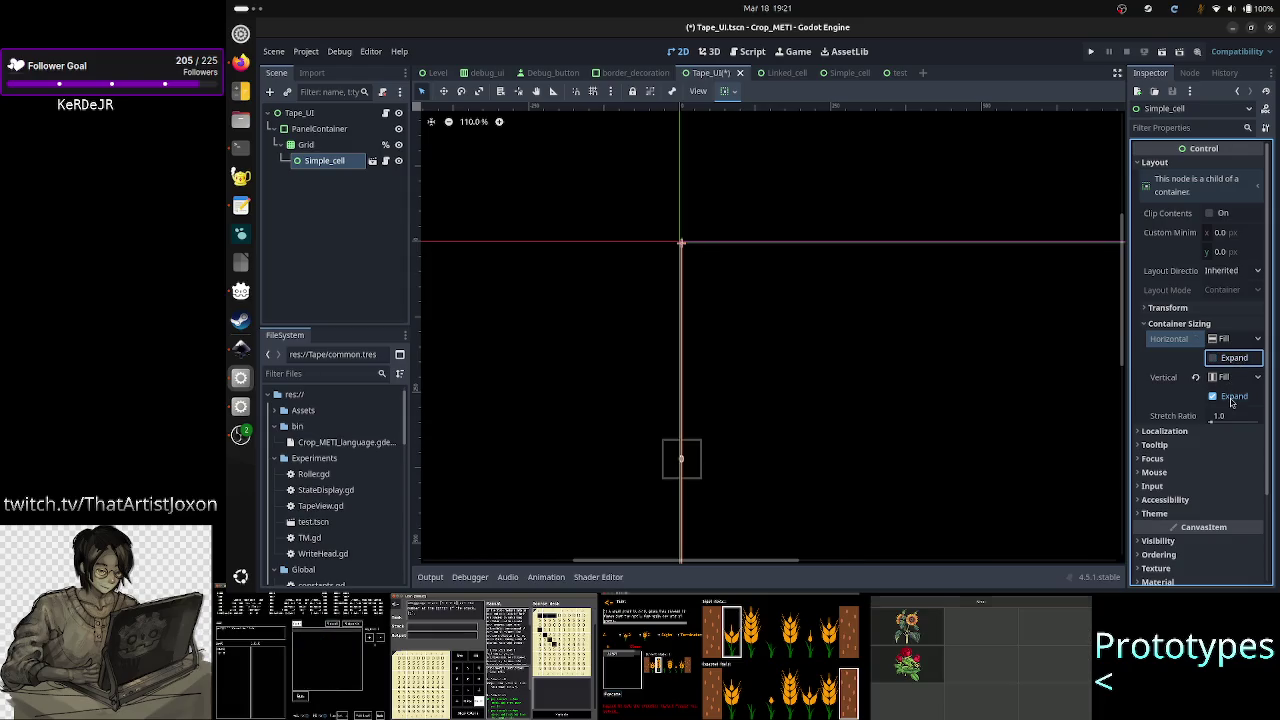
pyautogui.click(1232, 398)
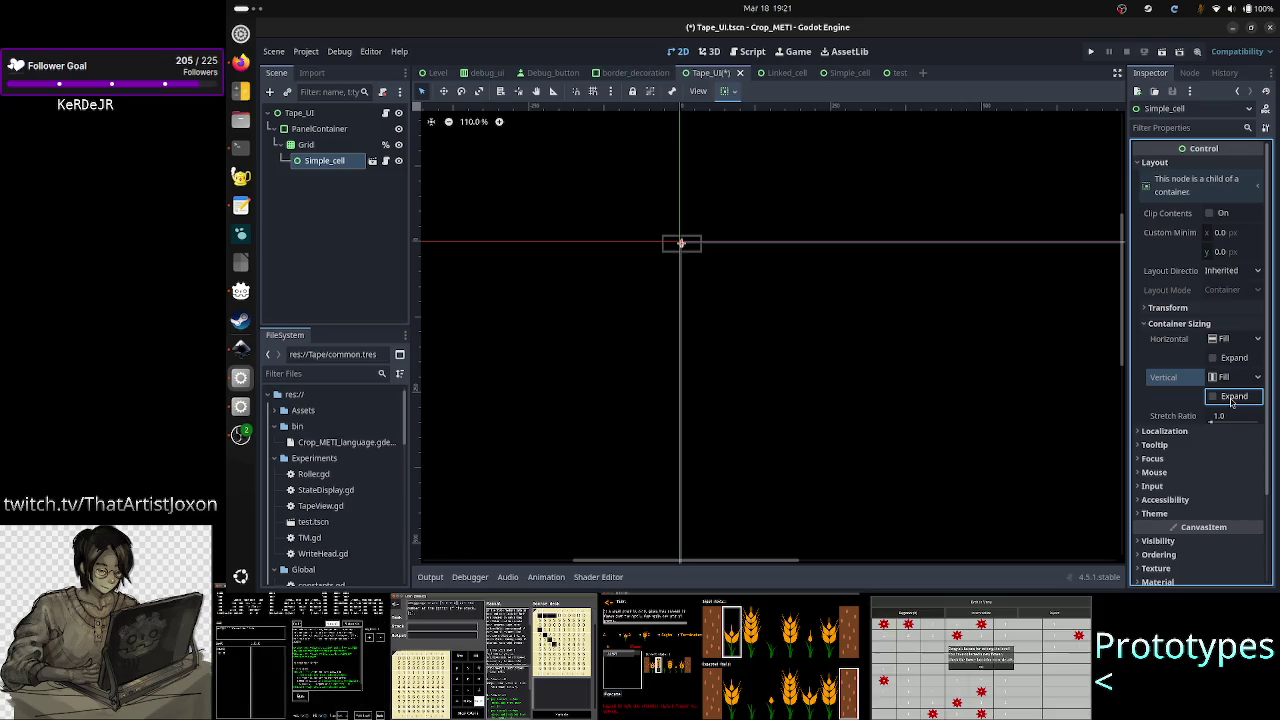
pyautogui.click(1232, 398)
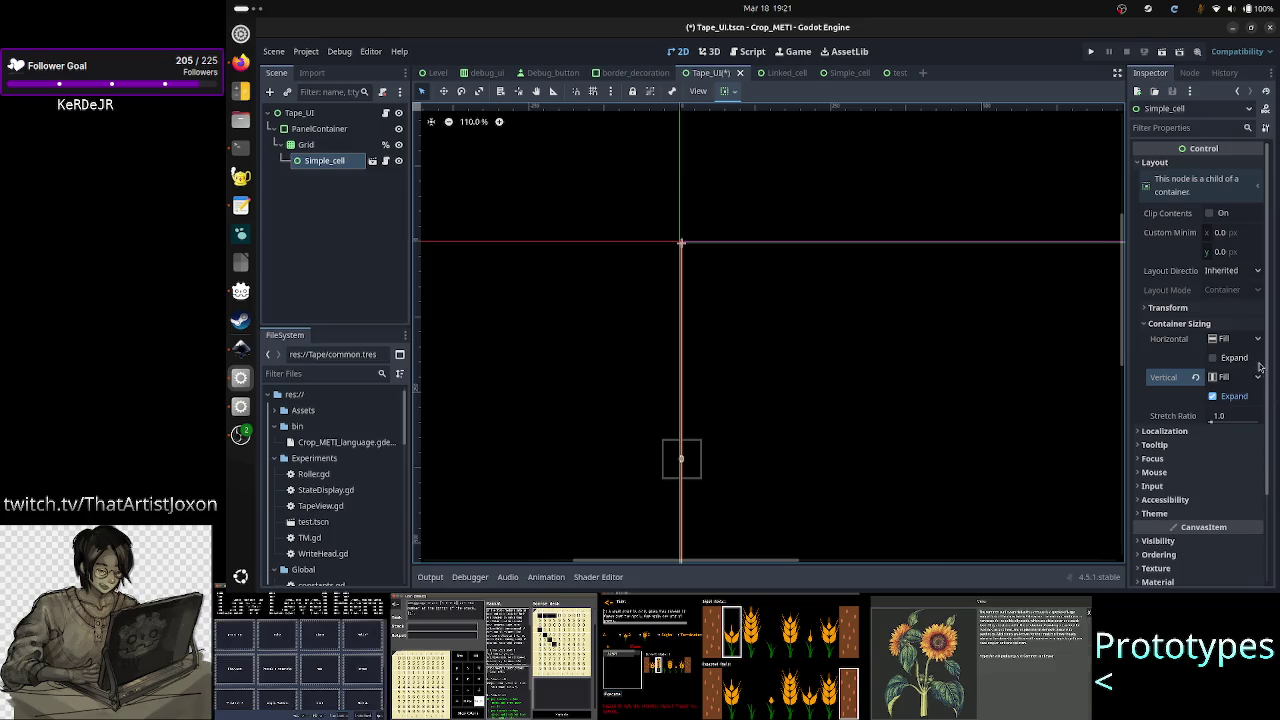
pyautogui.click(1232, 395)
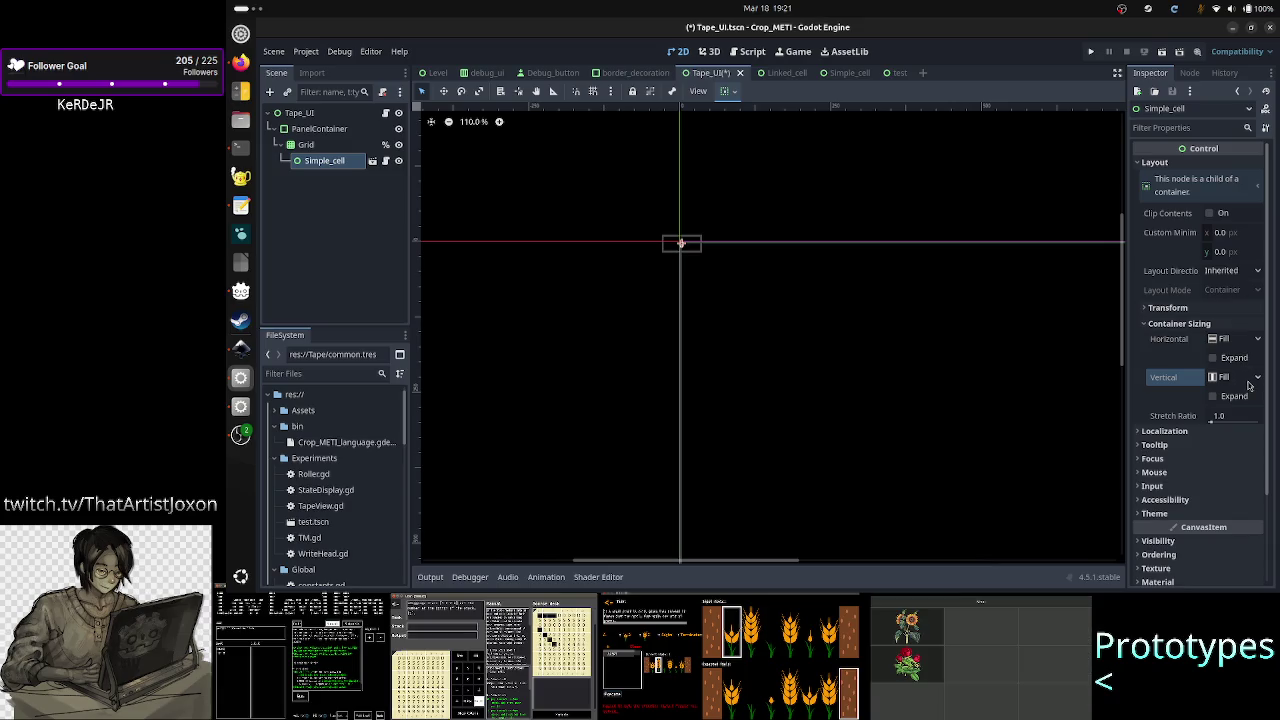
# - Try horizontal Fill, Shrink Center and Shrink End flags, then revert horizontal sizing to Fill
pyautogui.click(1258, 340)
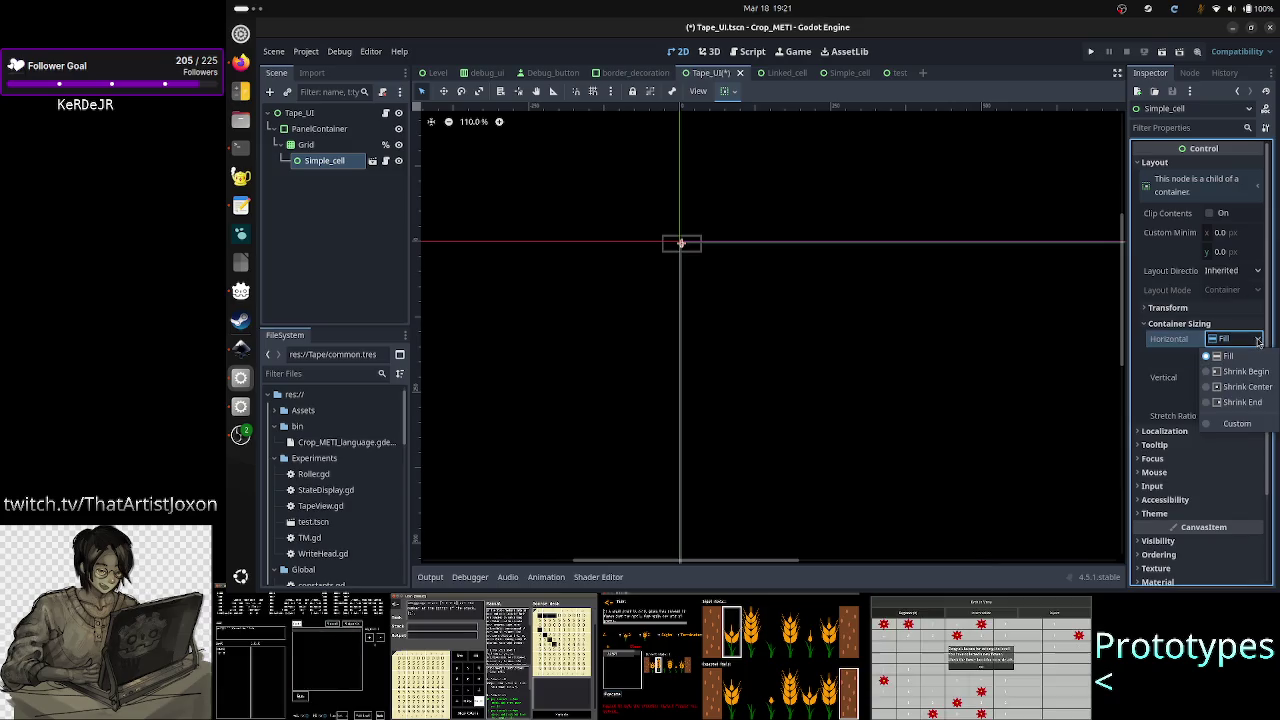
pyautogui.click(1245, 424)
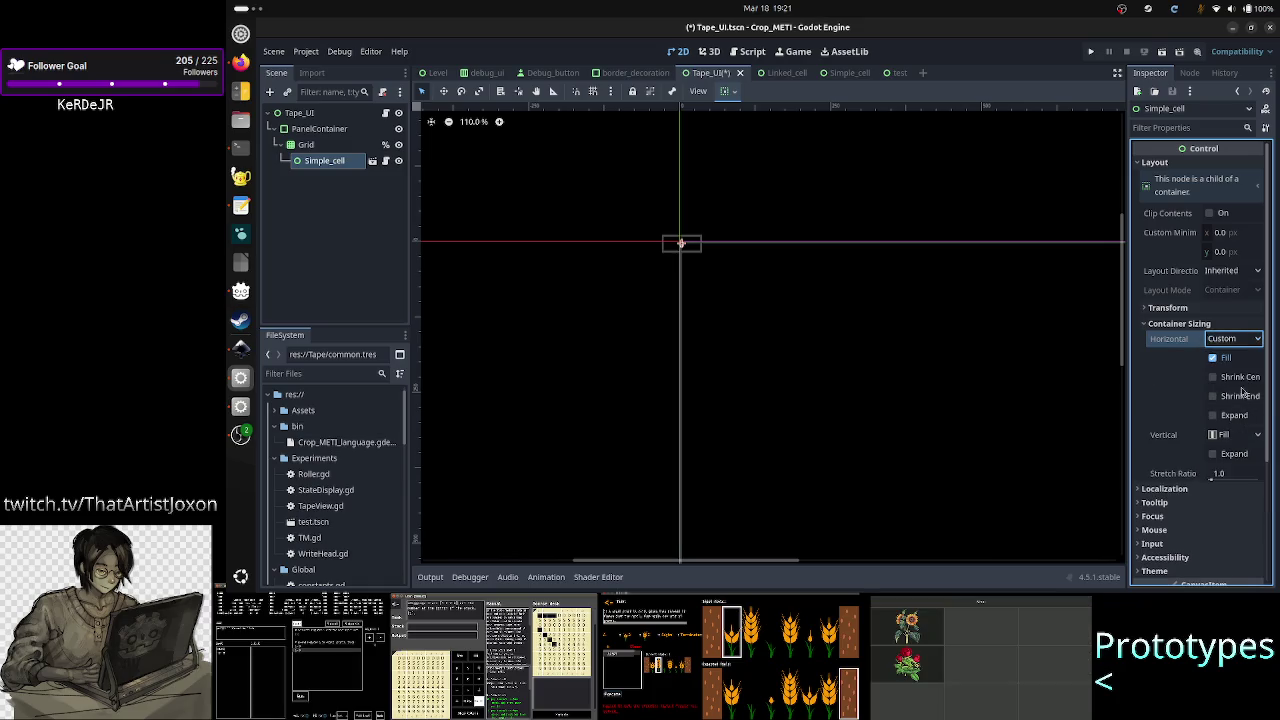
pyautogui.click(1219, 360)
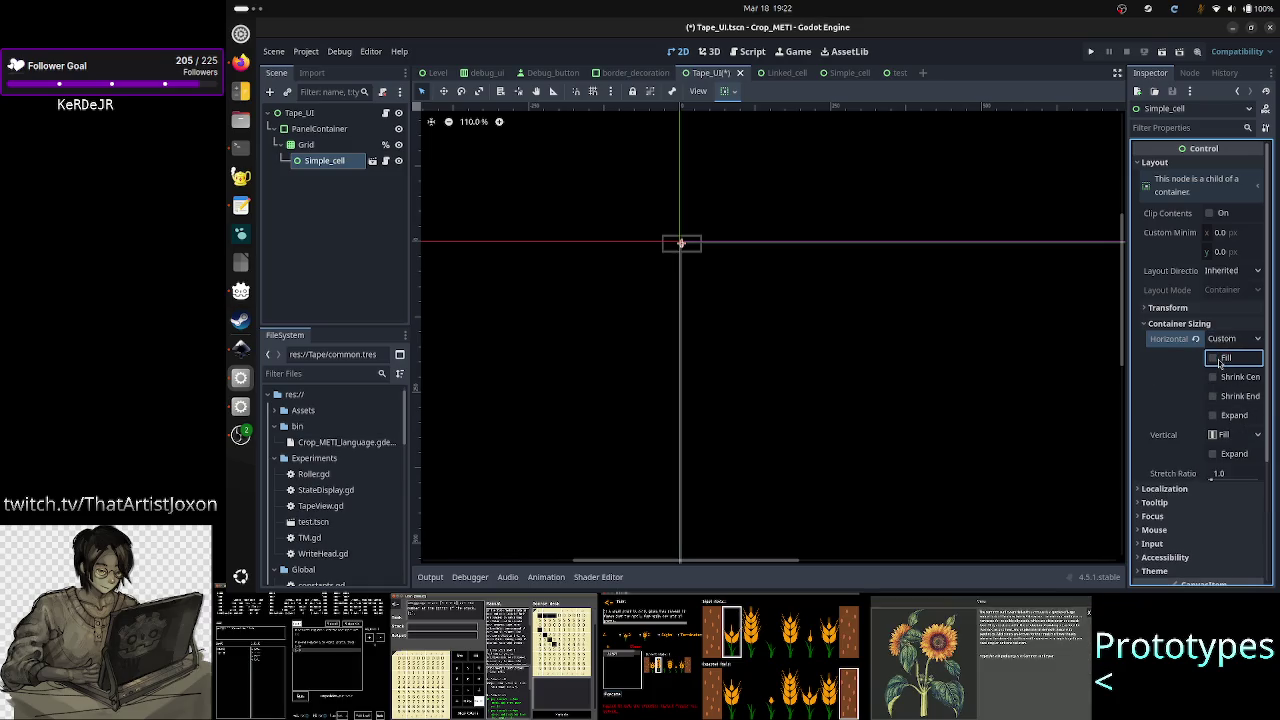
pyautogui.click(1216, 359)
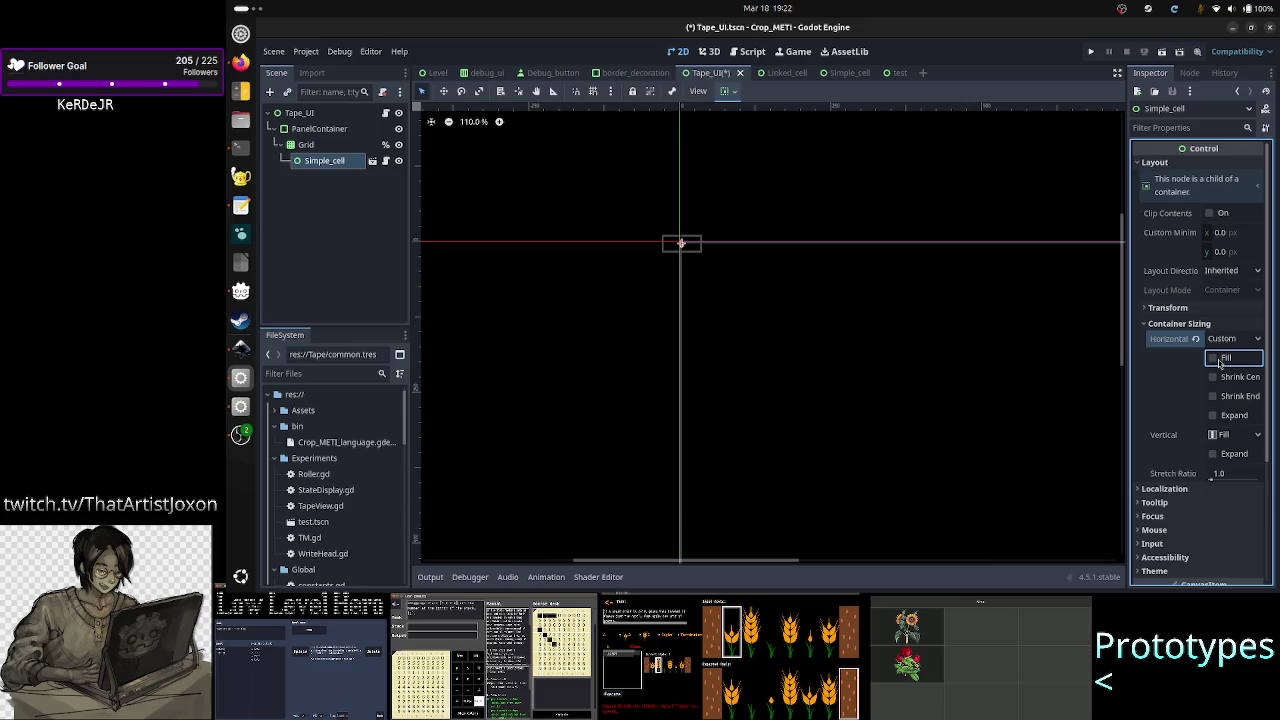
pyautogui.click(1242, 378)
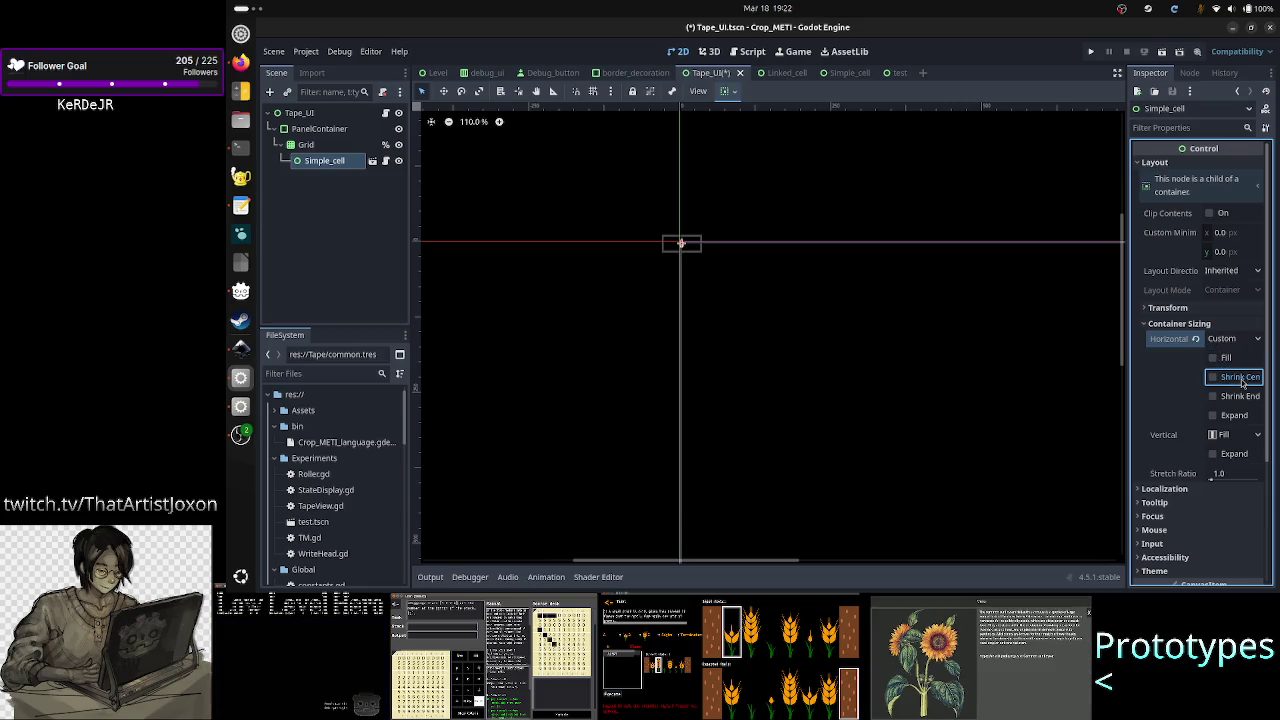
pyautogui.click(1240, 378)
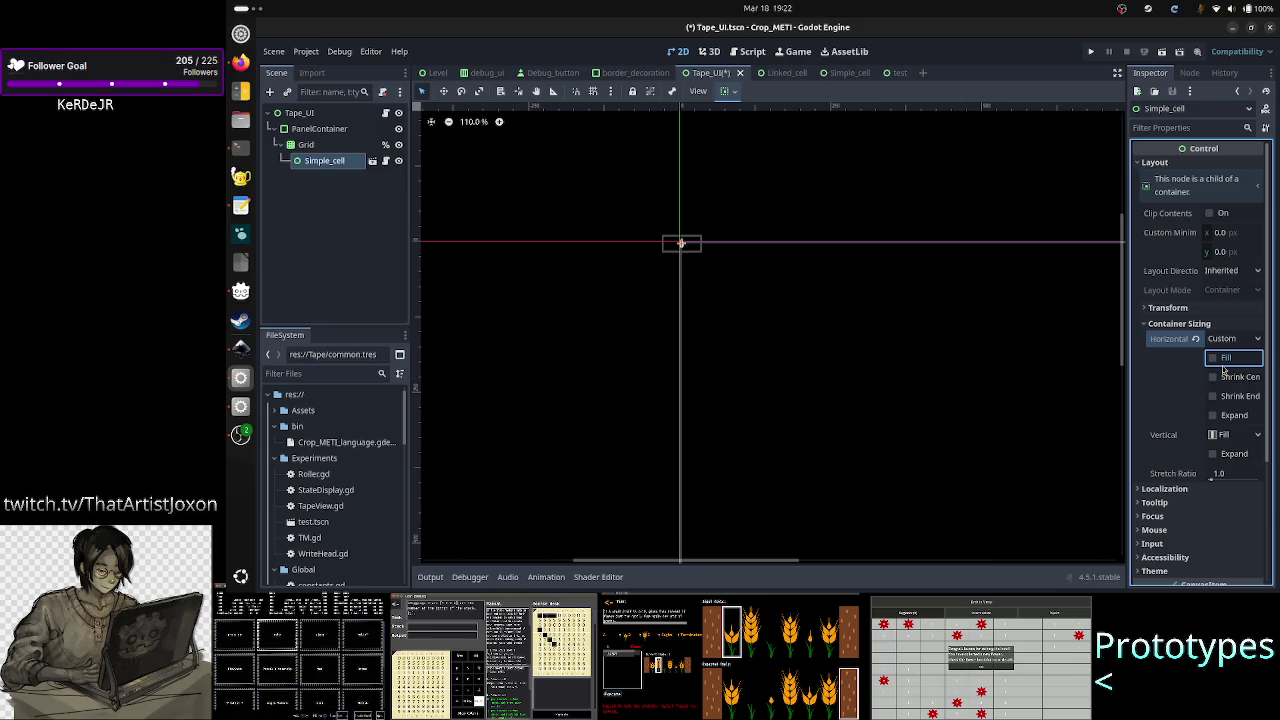
pyautogui.click(1235, 378)
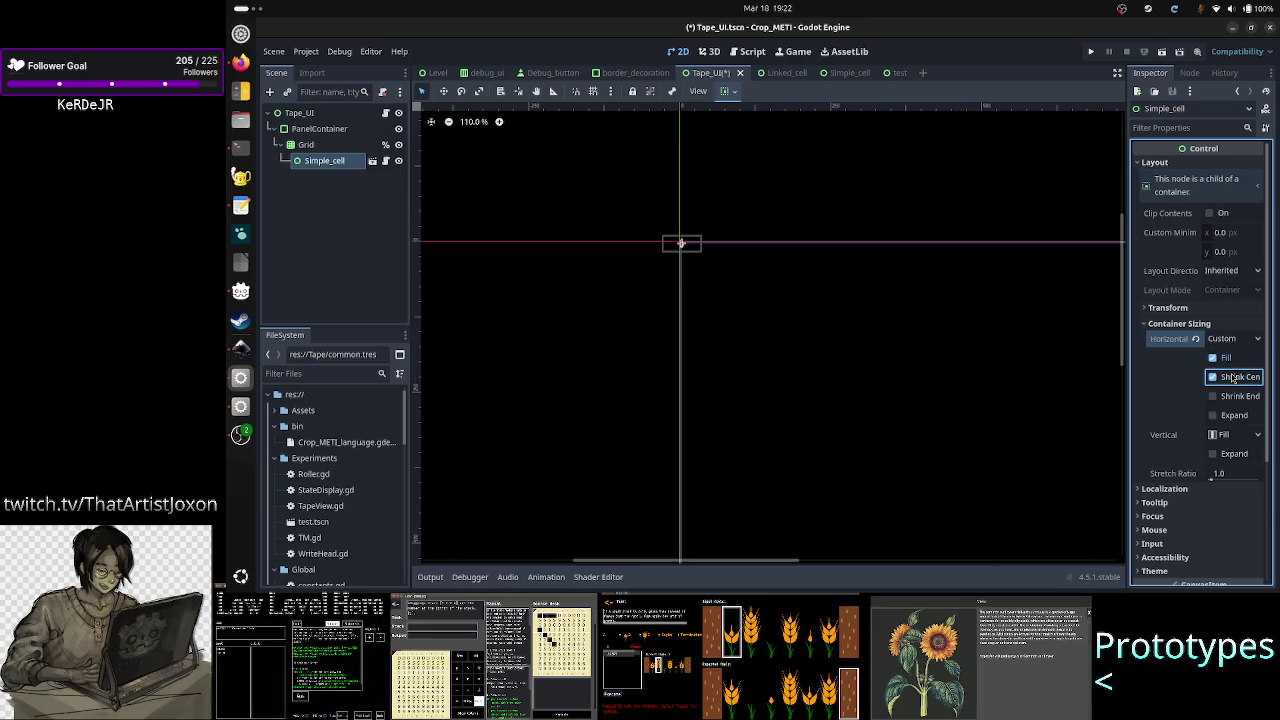
pyautogui.click(1235, 378)
pyautogui.click(1222, 360)
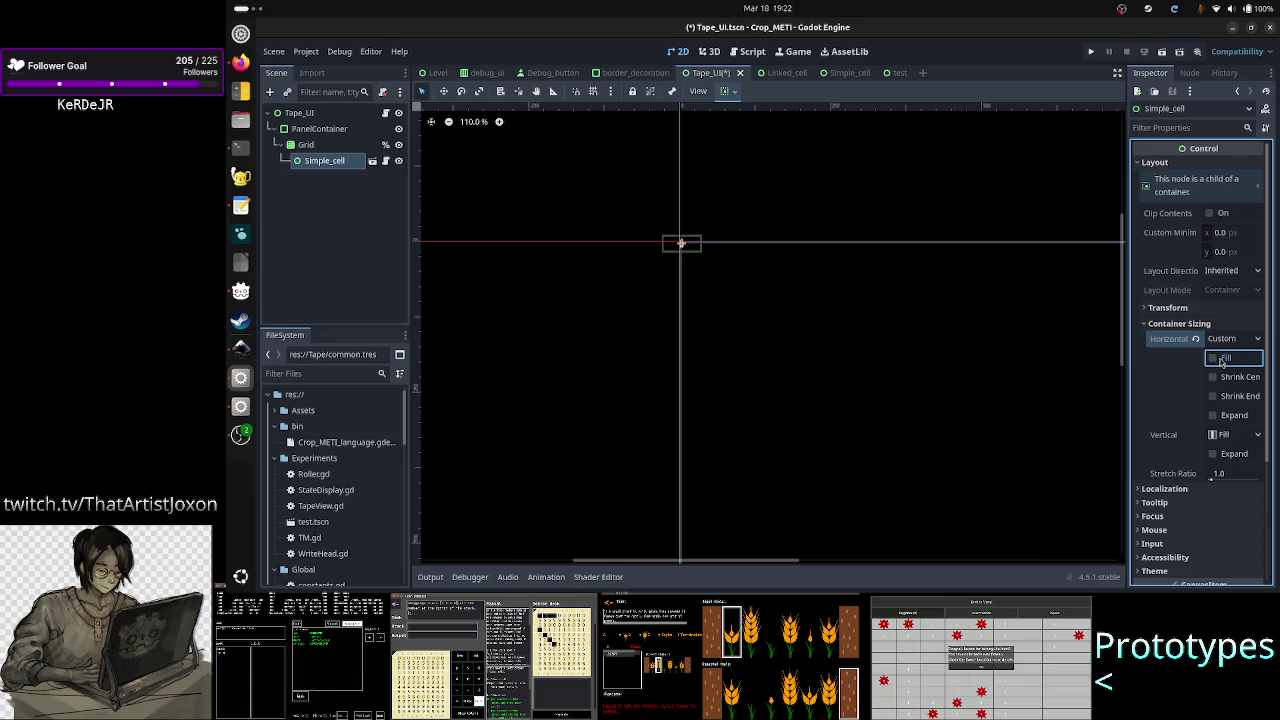
pyautogui.click(1222, 360)
pyautogui.click(1257, 400)
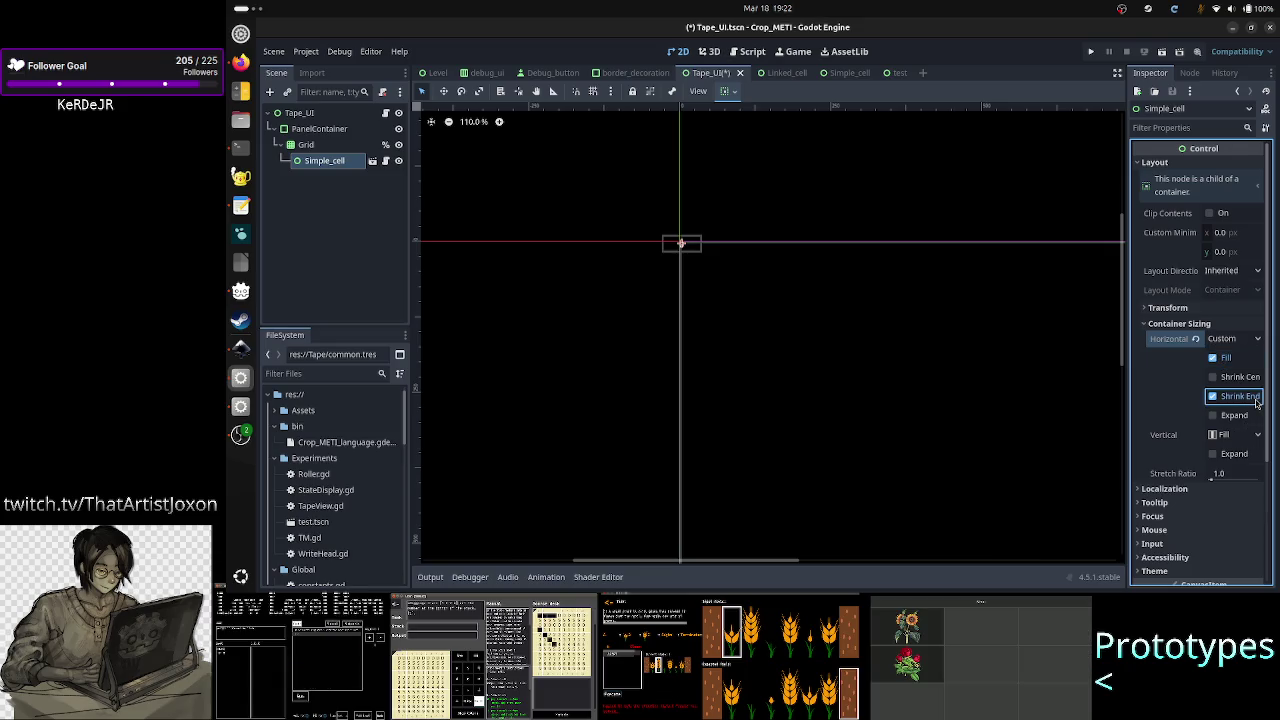
pyautogui.click(1256, 399)
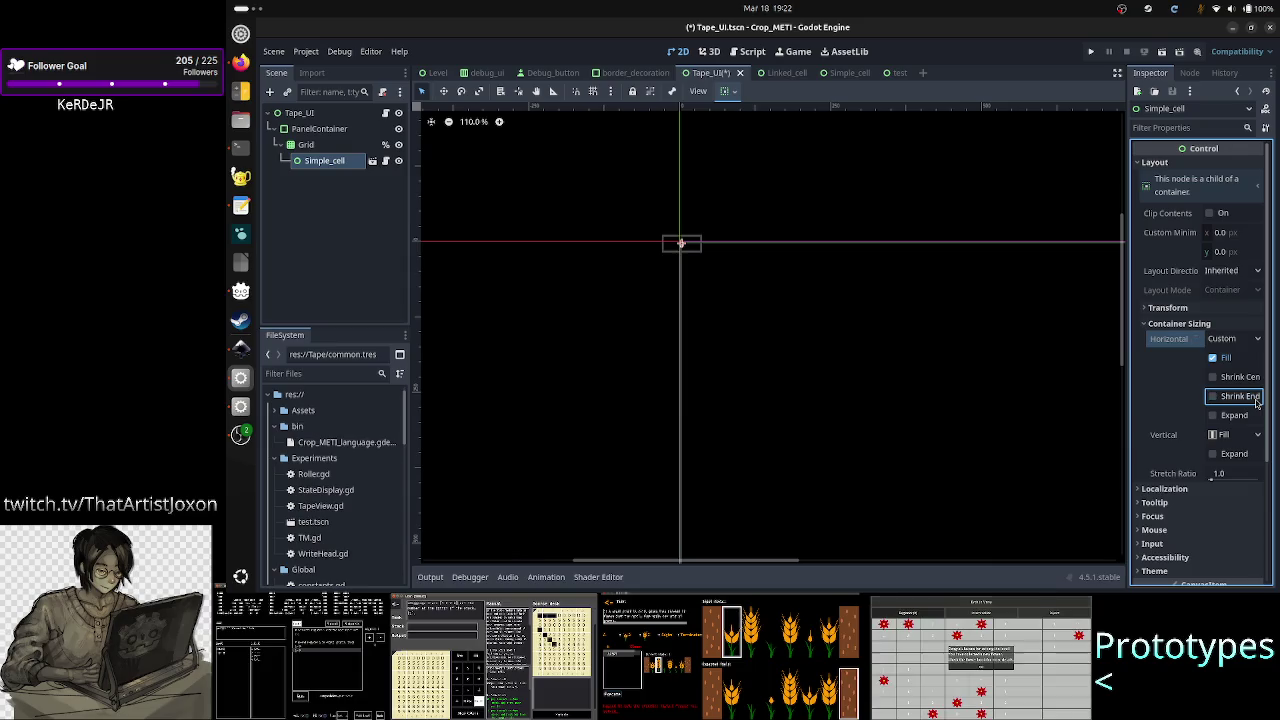
pyautogui.click(1256, 398)
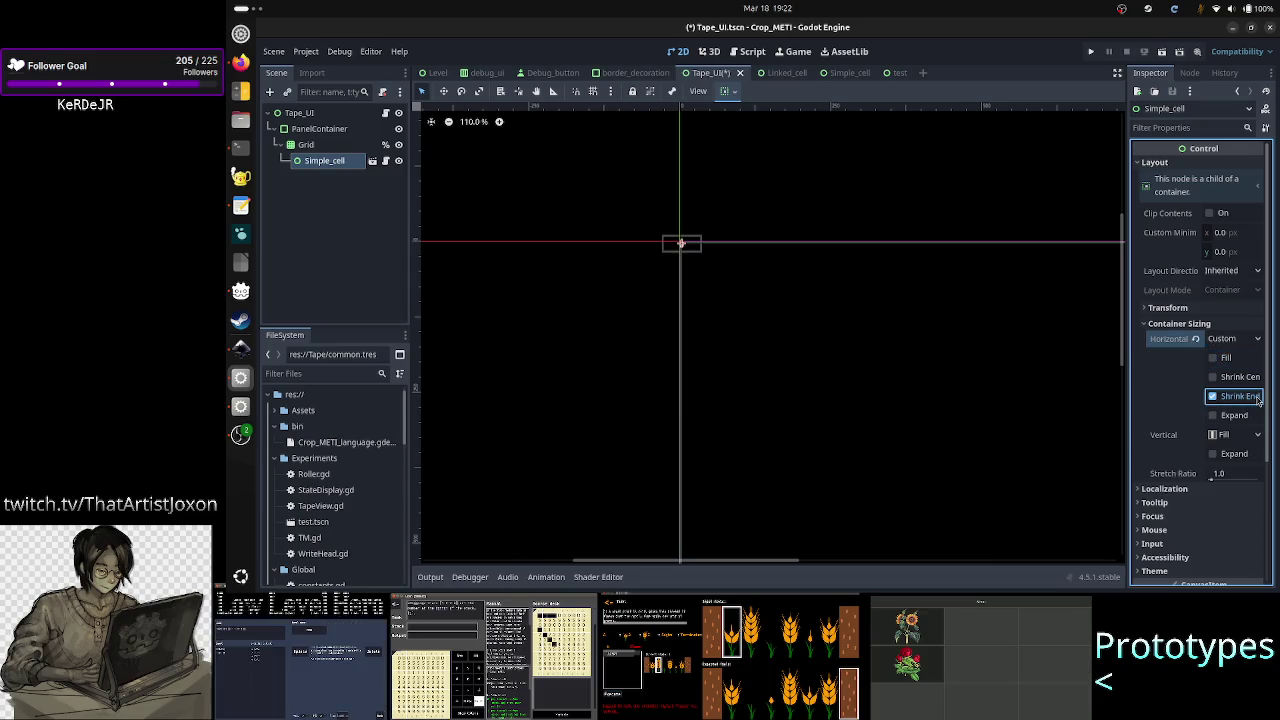
pyautogui.click(1257, 398)
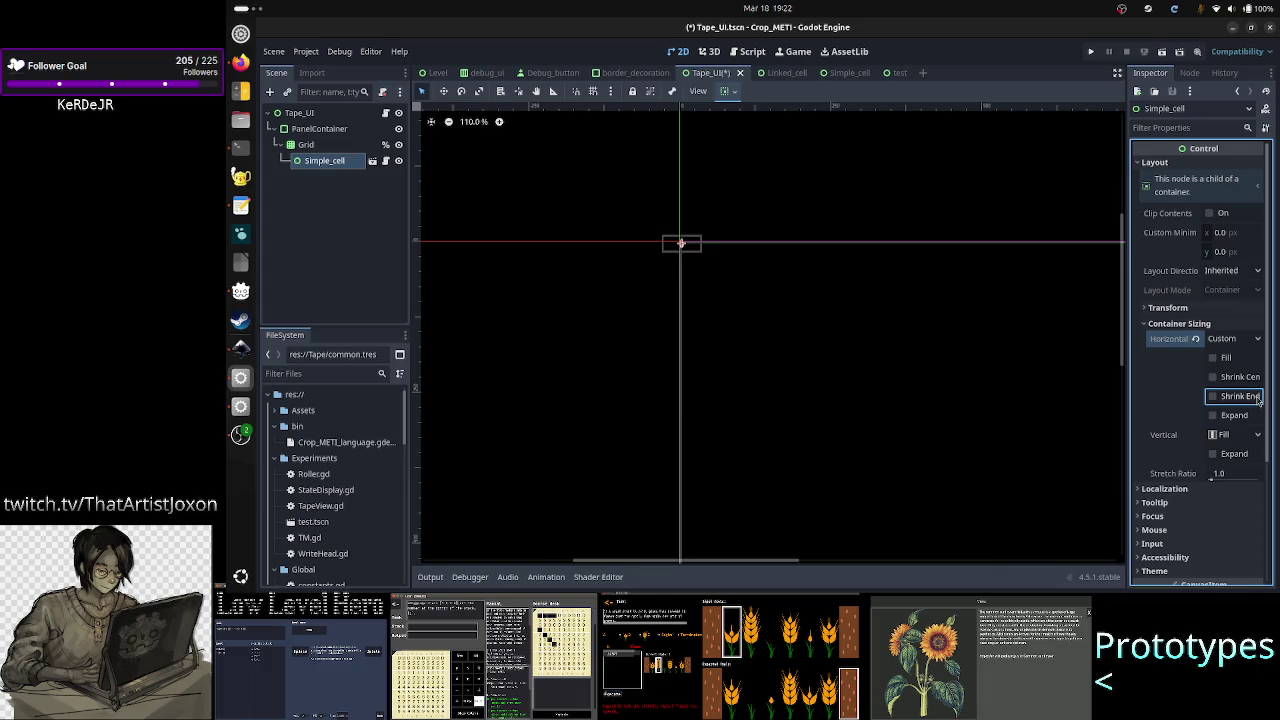
pyautogui.click(1196, 340)
# - Try vertical Fill, Shrink Center and Shrink End flags, revert to Fill, and open Linked_cell
pyautogui.click(1260, 378)
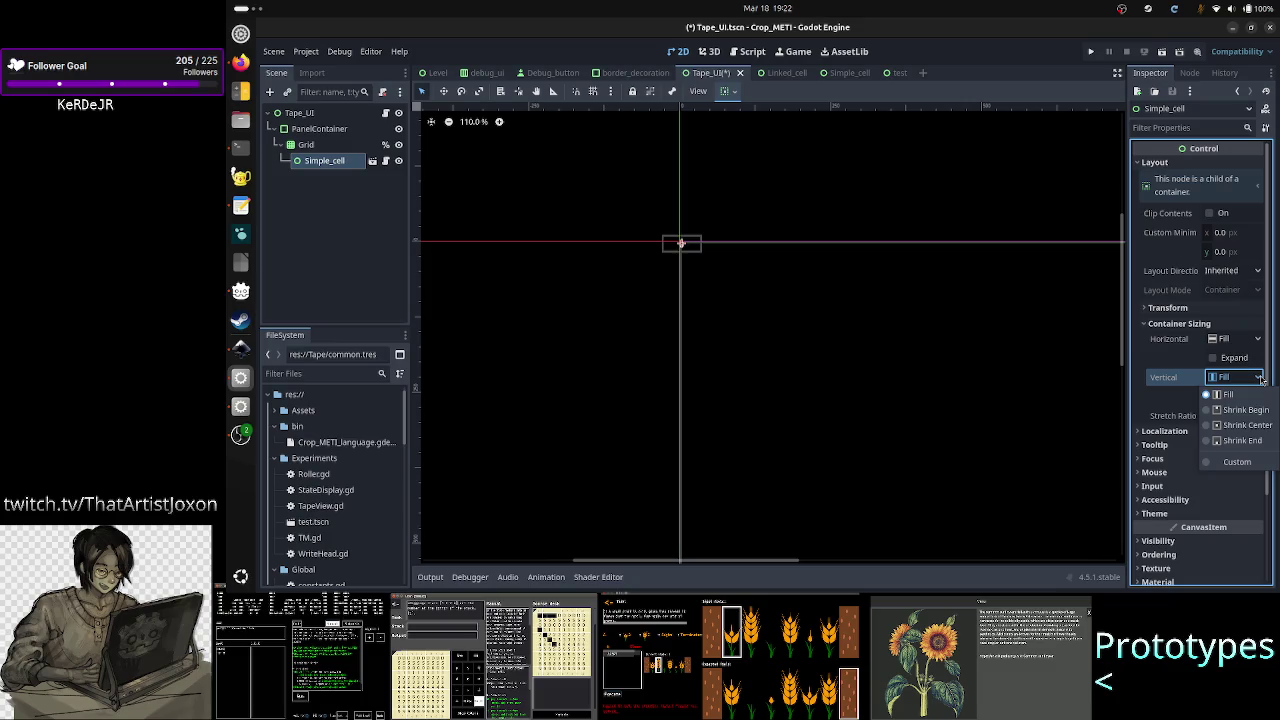
pyautogui.click(1246, 463)
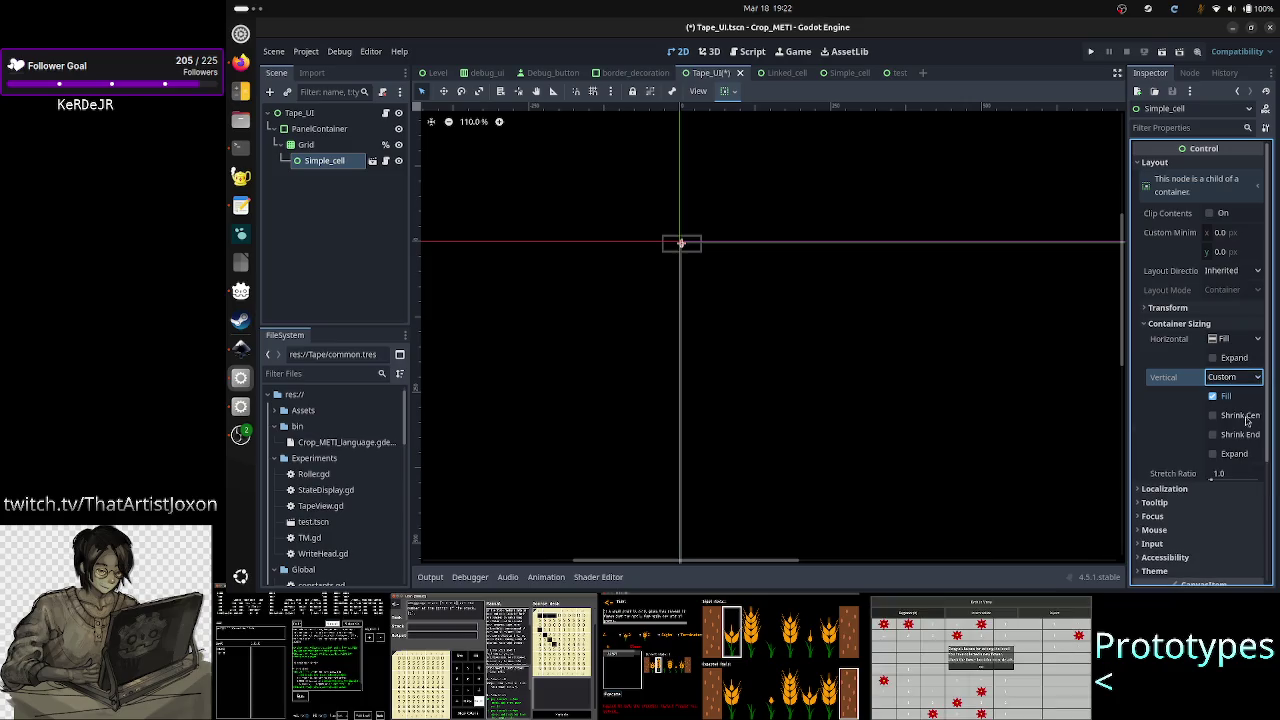
pyautogui.click(1243, 437)
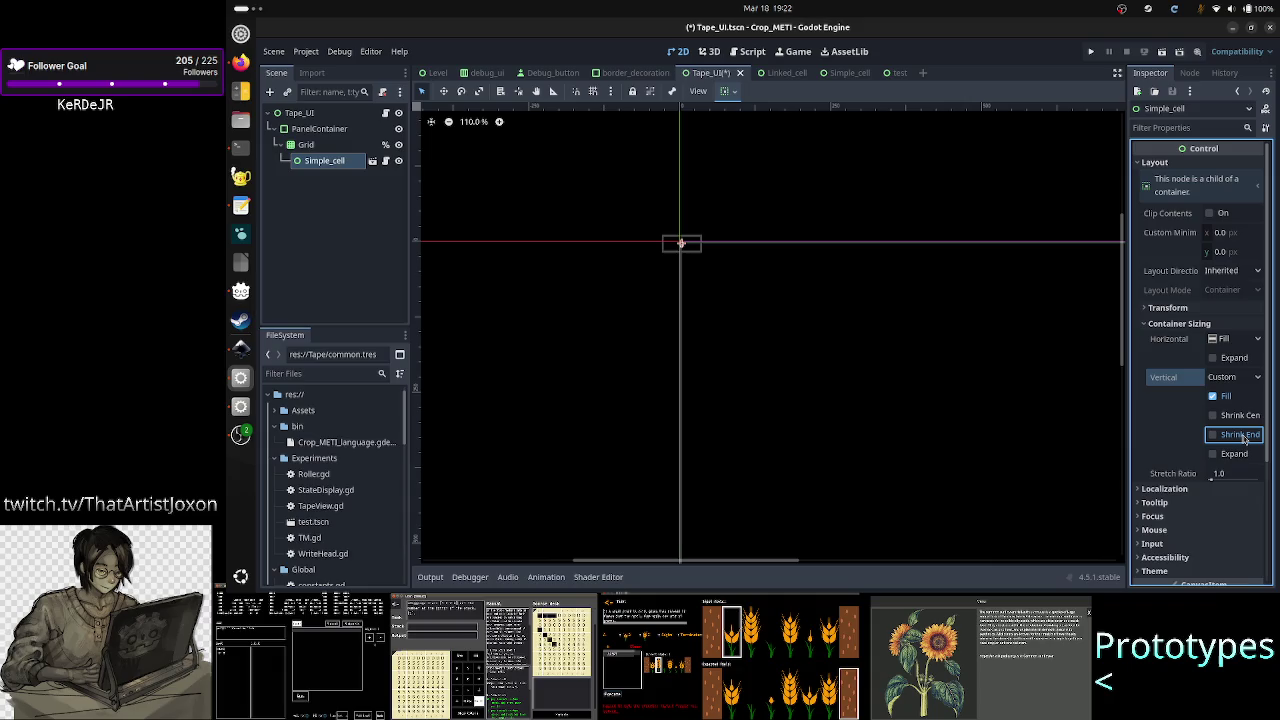
pyautogui.click(1243, 437)
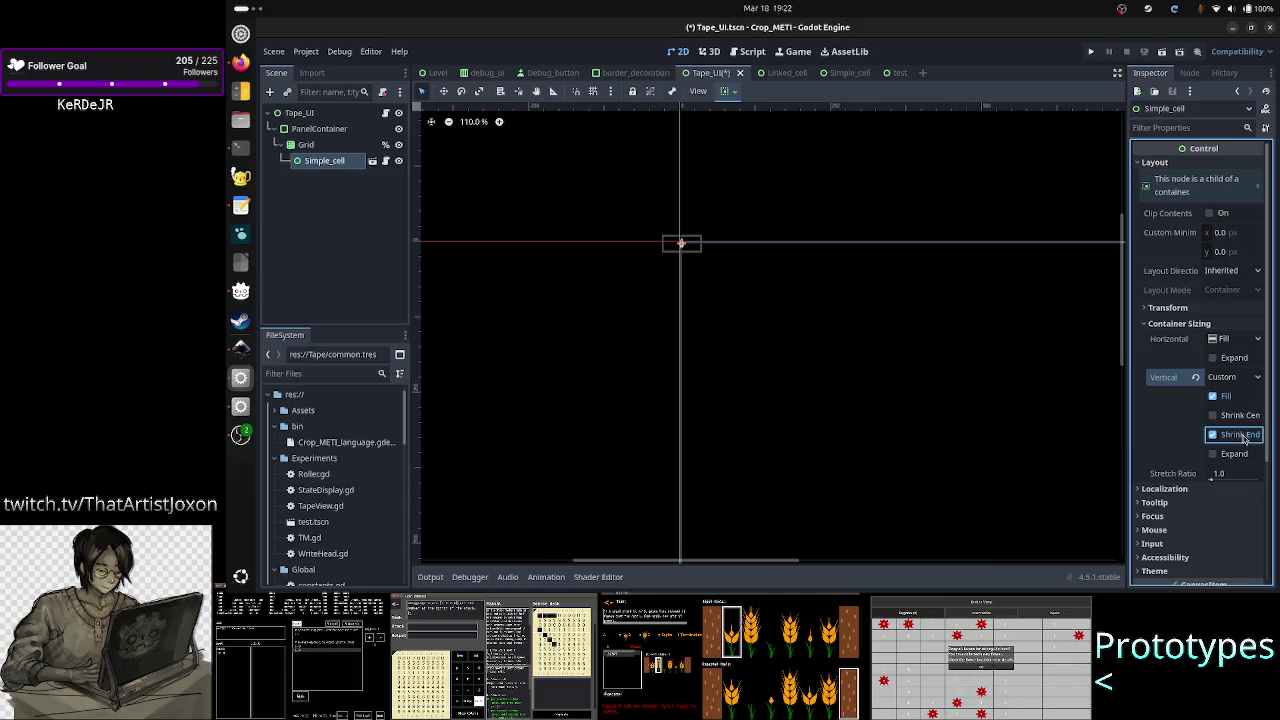
pyautogui.click(1243, 436)
pyautogui.click(1245, 415)
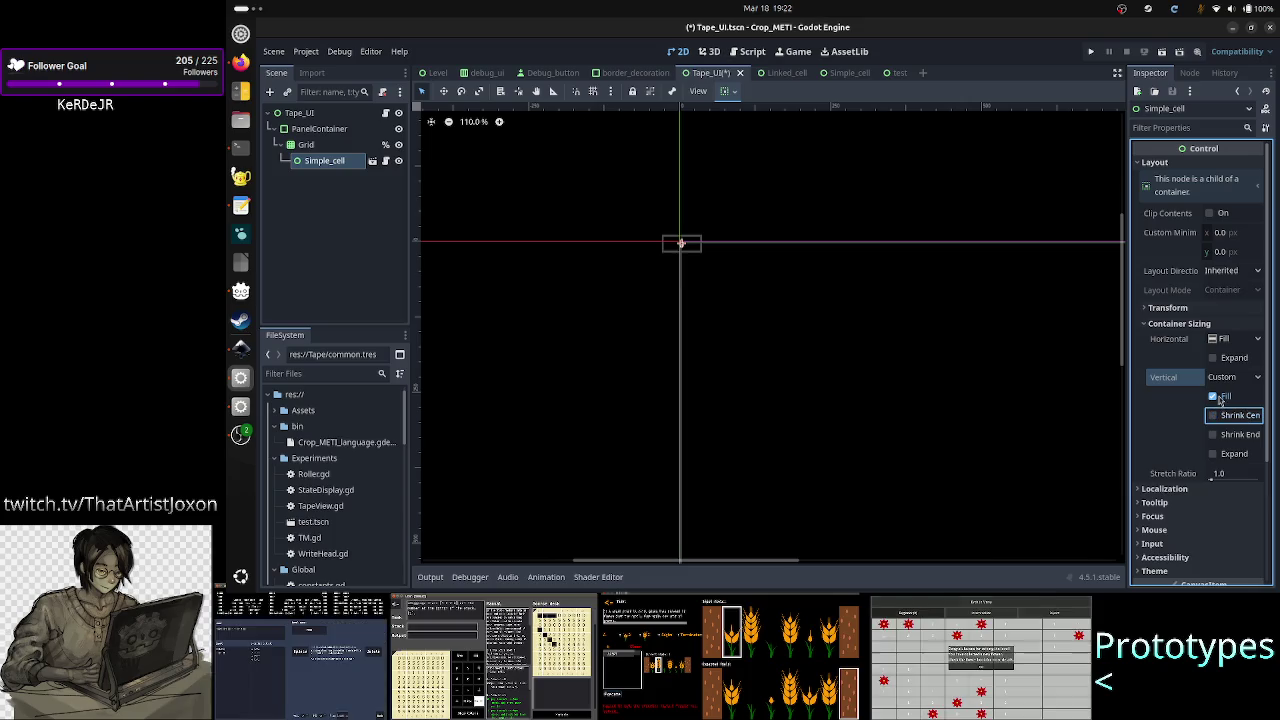
pyautogui.click(1222, 397)
pyautogui.click(1236, 425)
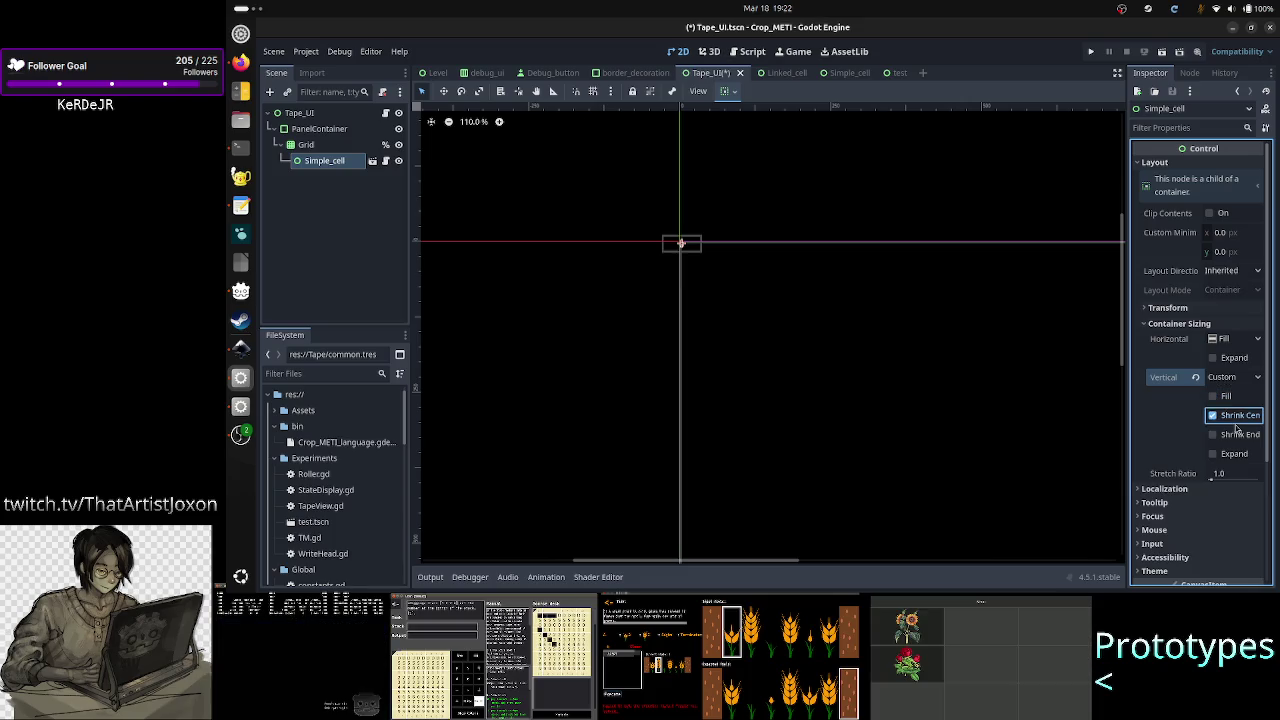
pyautogui.click(1252, 438)
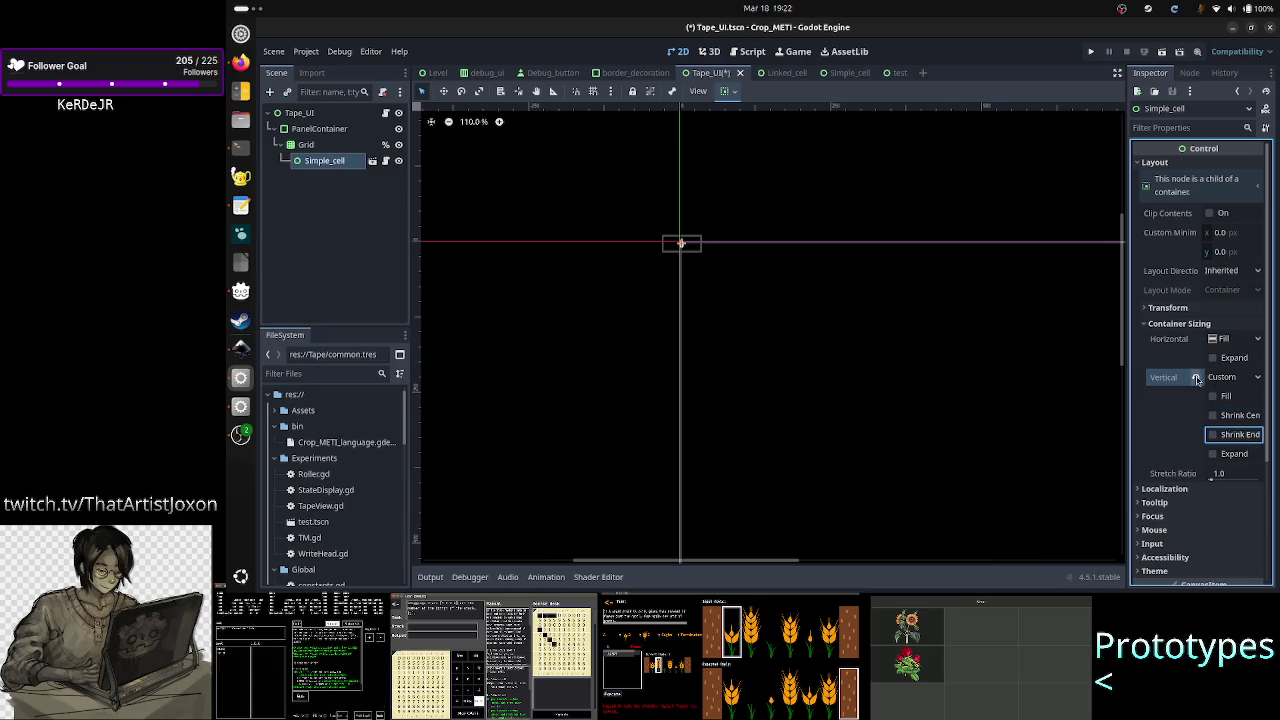
pyautogui.click(1196, 378)
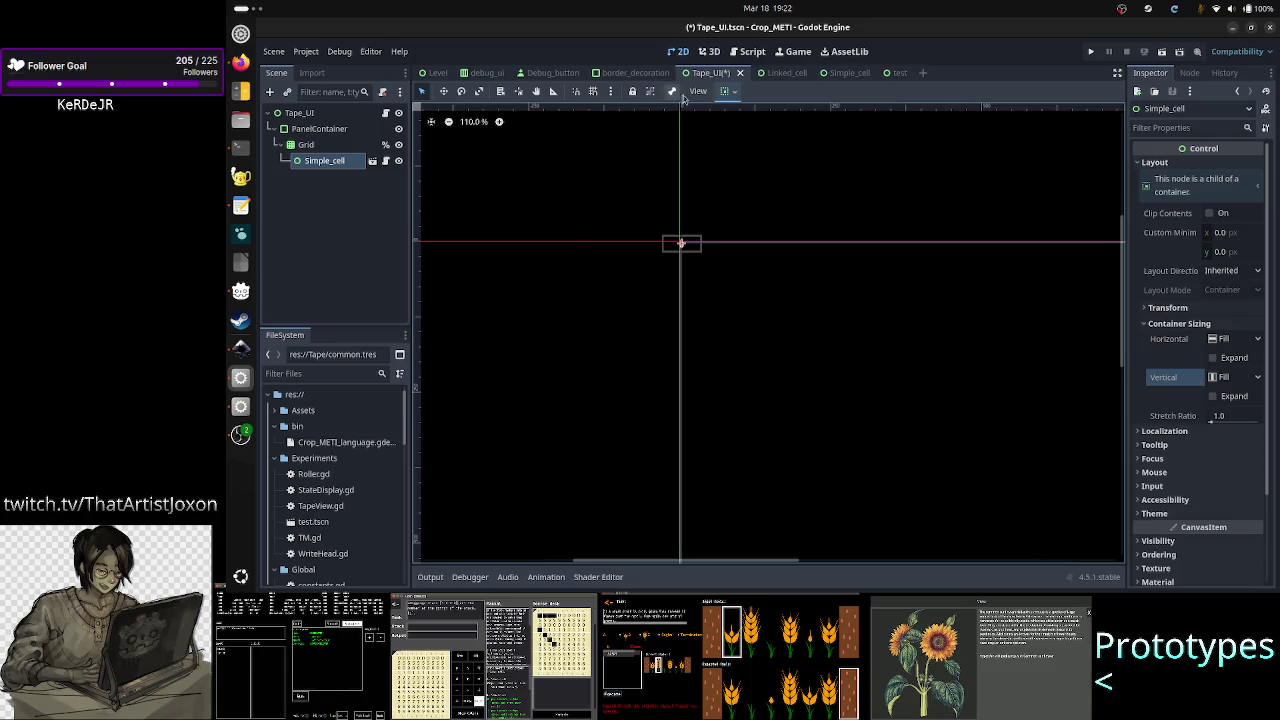
pyautogui.click(771, 78)
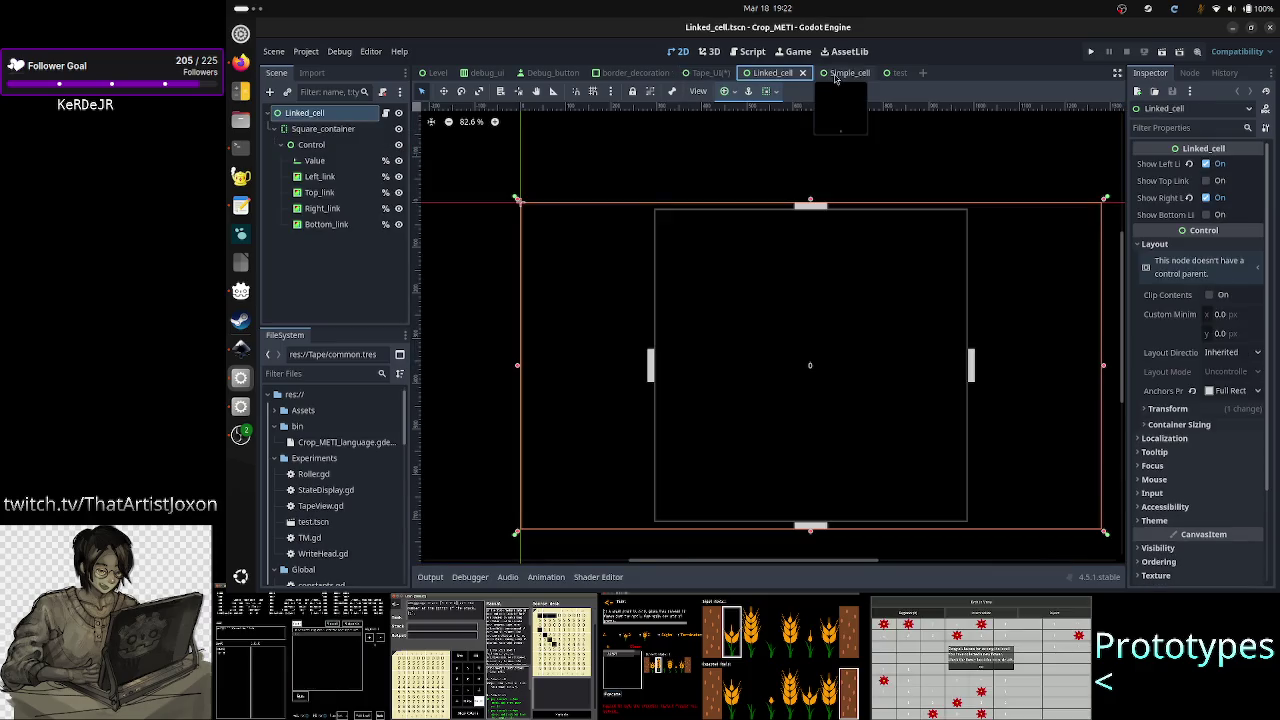
# - Check the Simple_cell scene root's Layout and 1280×720 Transform size, then return to Tape_UI
pyautogui.click(836, 78)
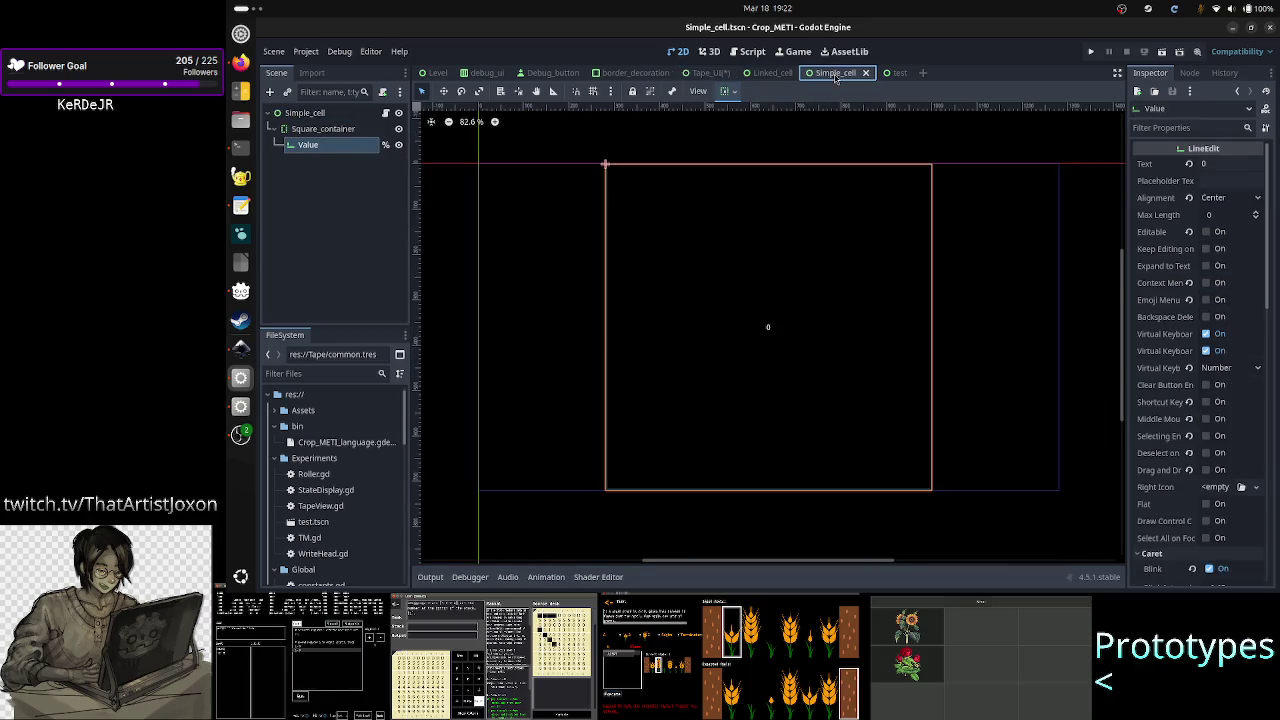
pyautogui.click(336, 116)
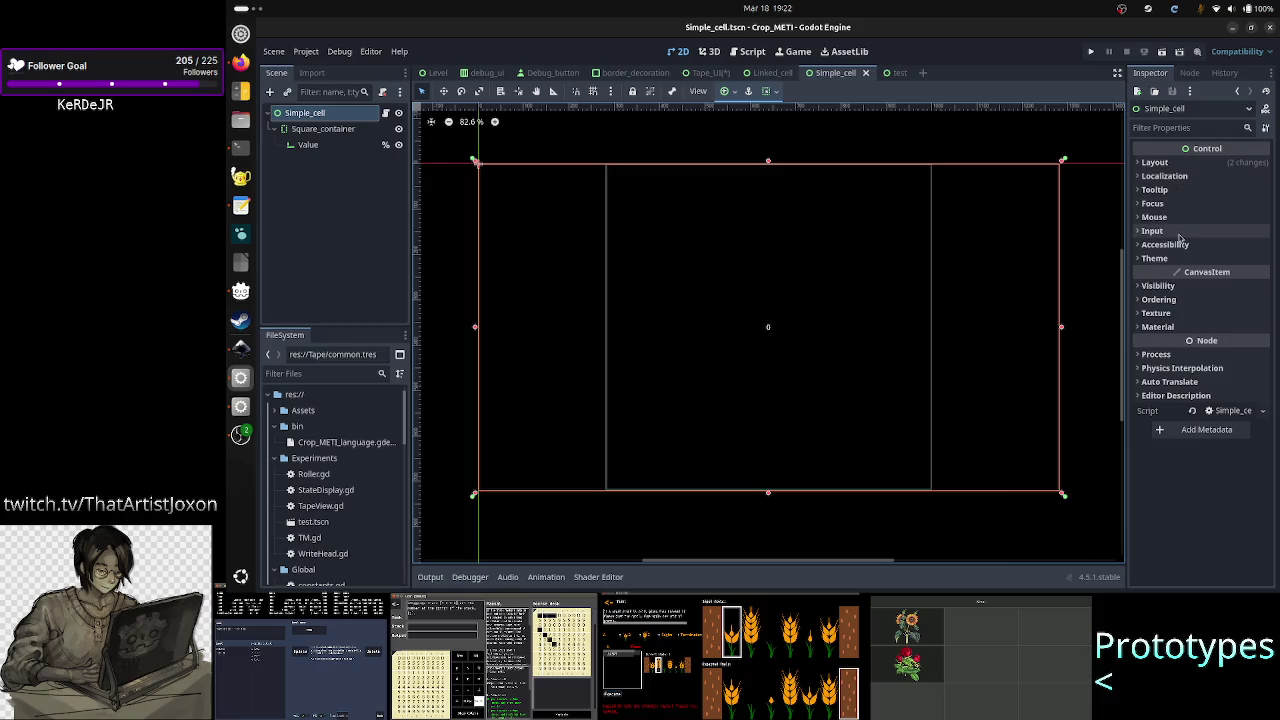
pyautogui.click(1185, 163)
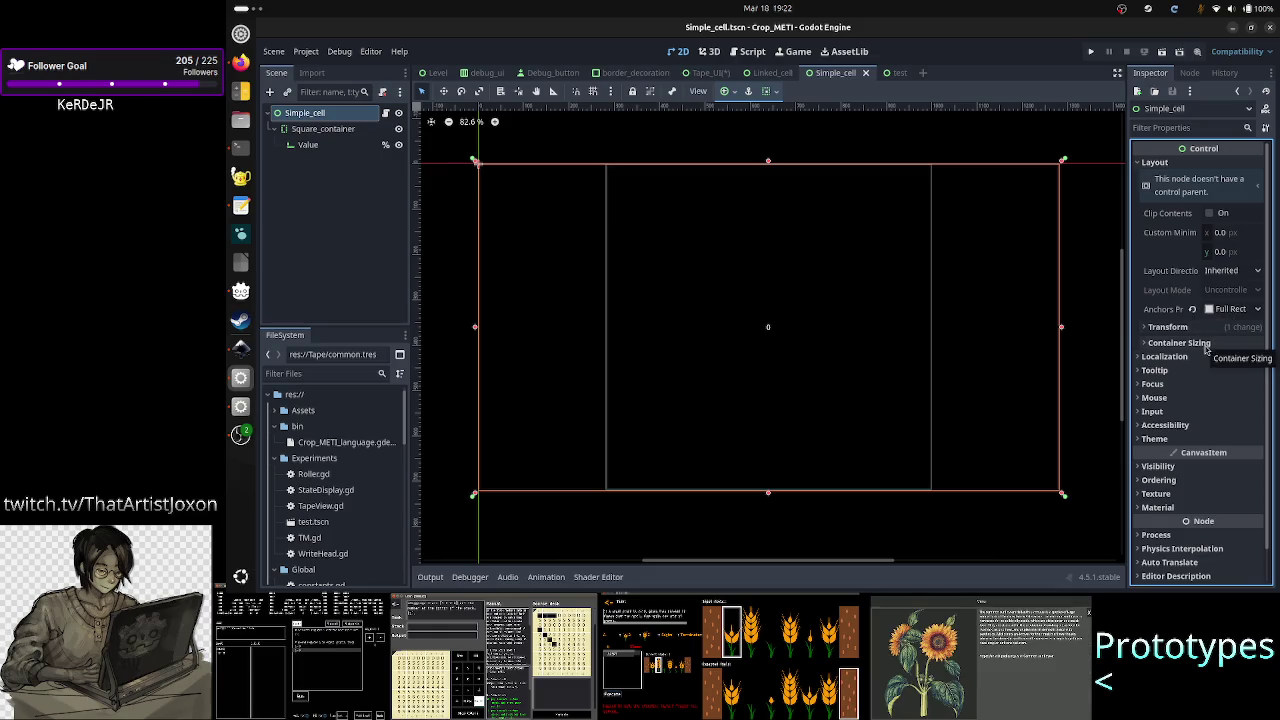
pyautogui.click(1180, 343)
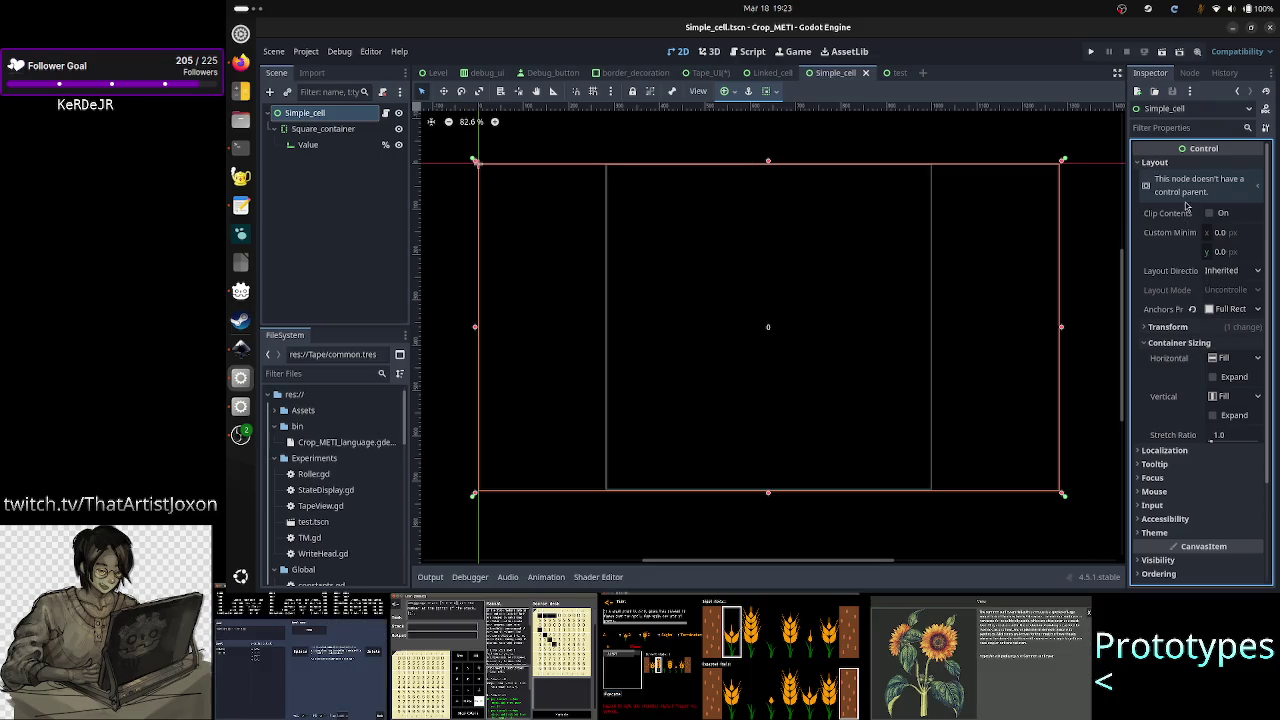
pyautogui.click(1168, 327)
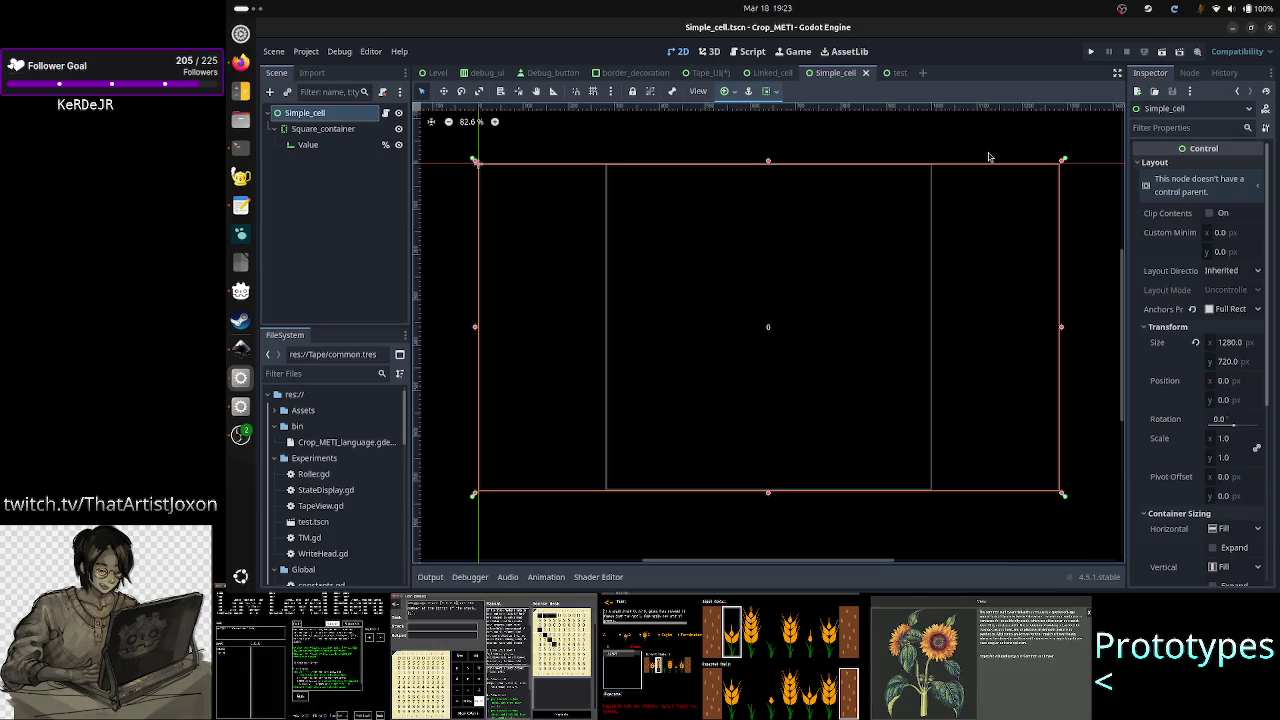
pyautogui.click(709, 74)
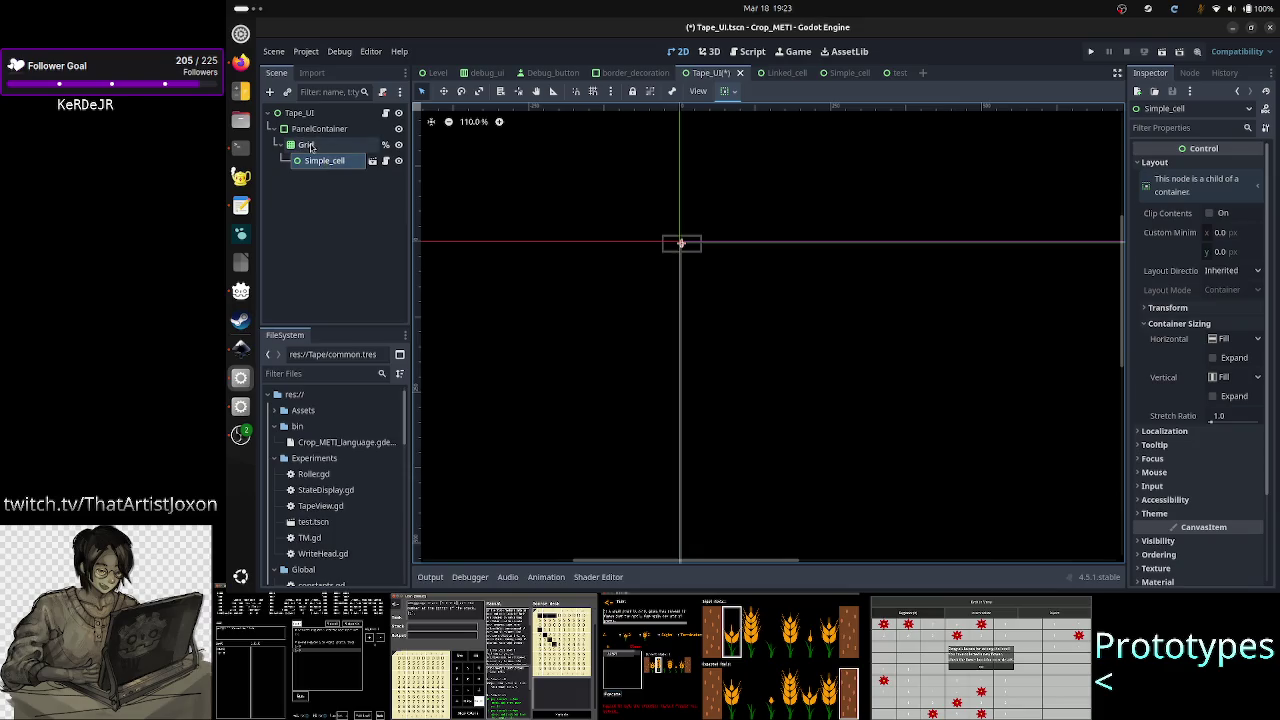
# - Review Grid's one-column, separation-3 settings and zoom into the canvas
pyautogui.click(311, 146)
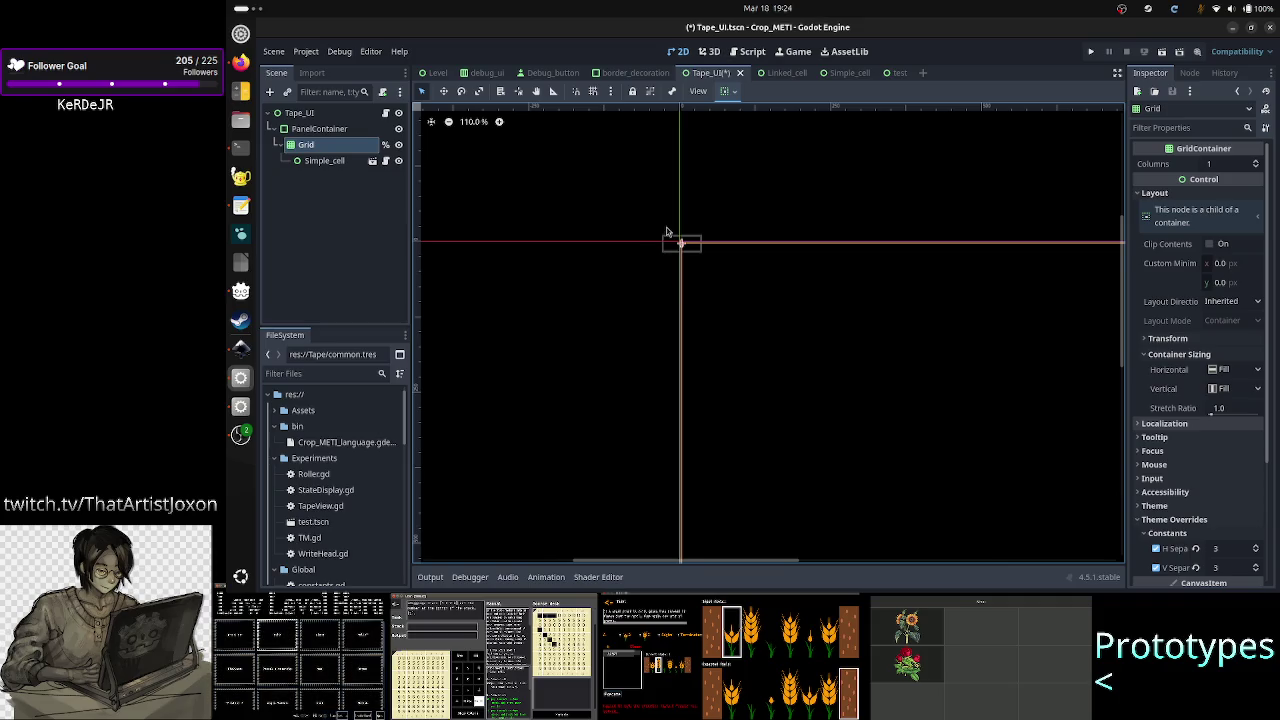
pyautogui.scroll(6, 667, 232)
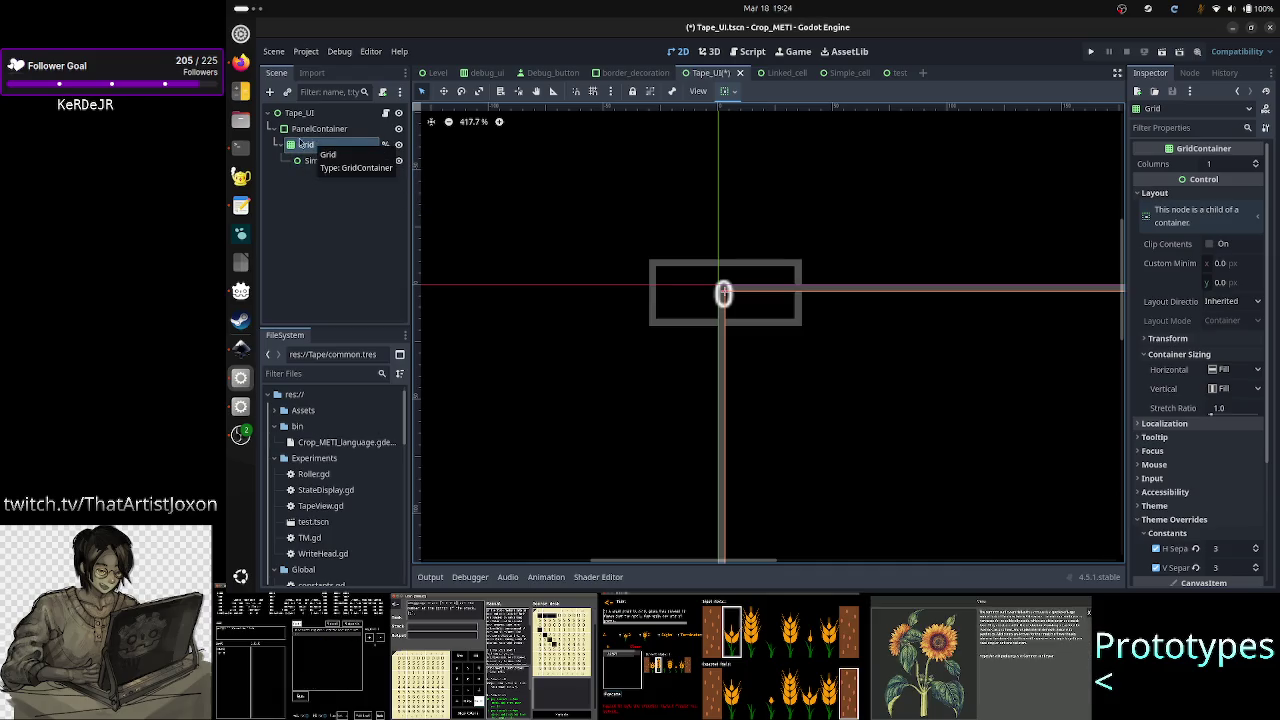
# - Add a Panel node by searching 'panel' in the Create Node dialog
pyautogui.click(270, 93)
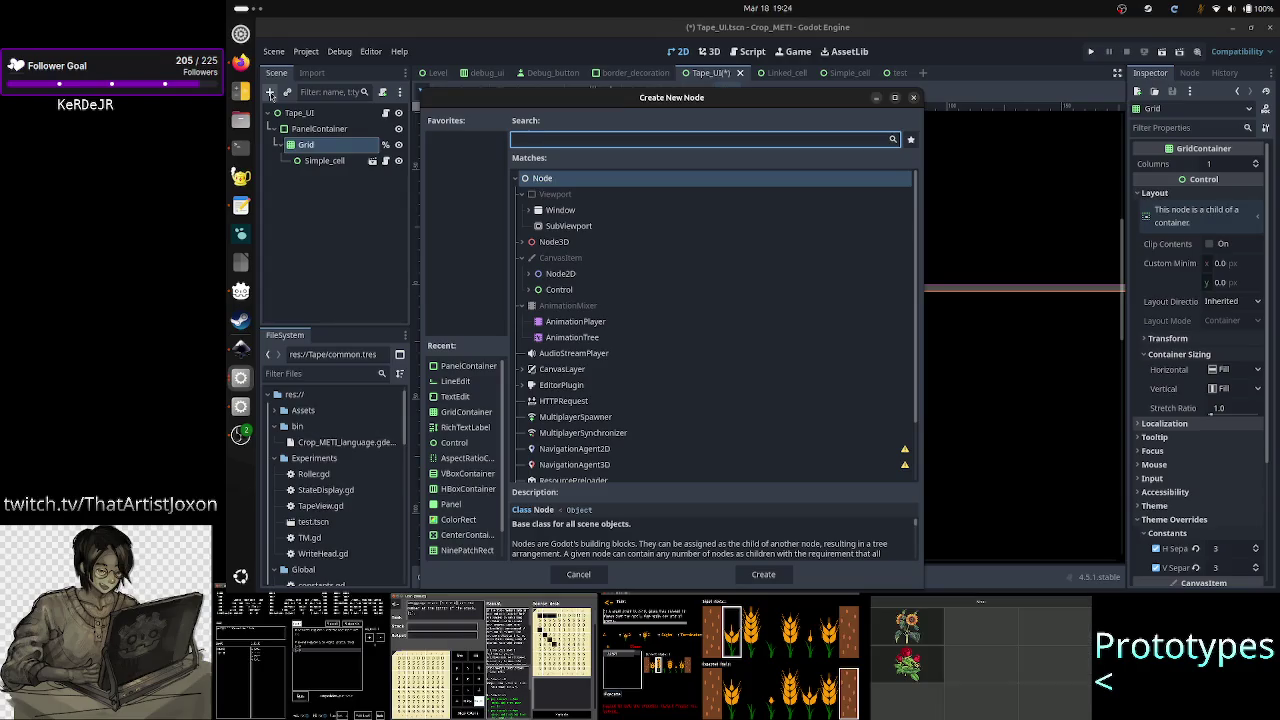
pyautogui.write('panel')
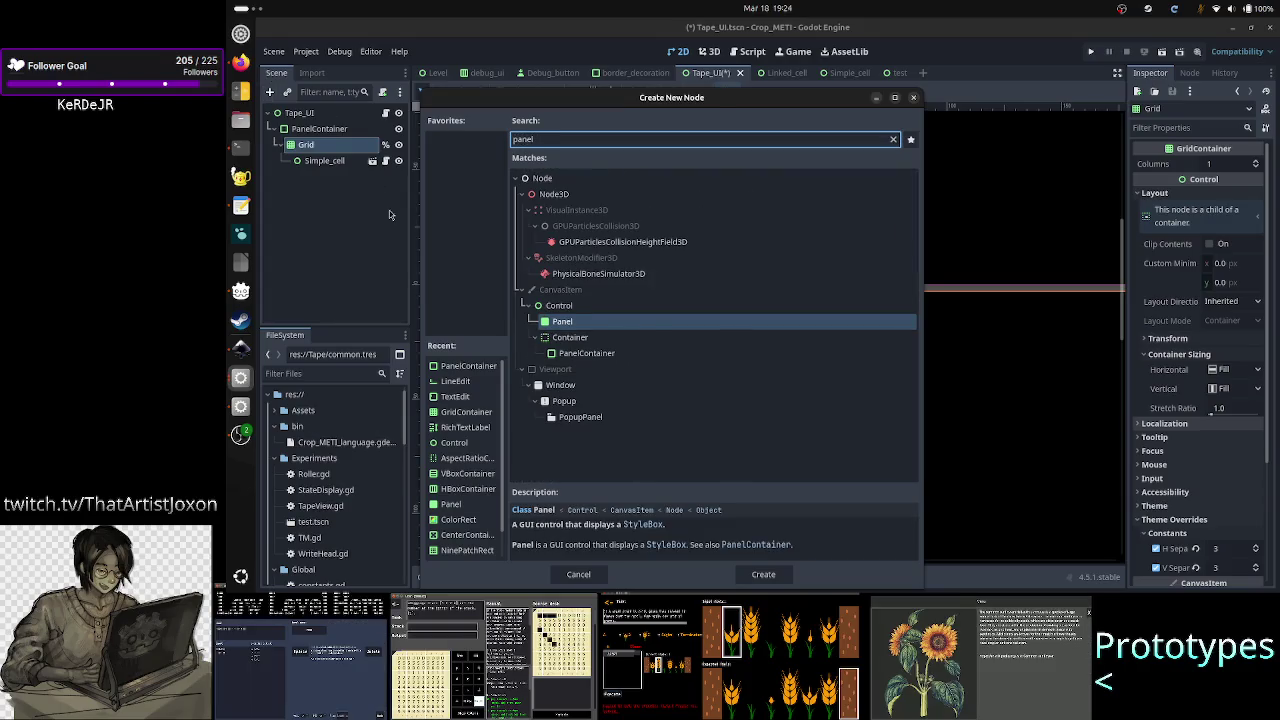
pyautogui.doubleClick(591, 321)
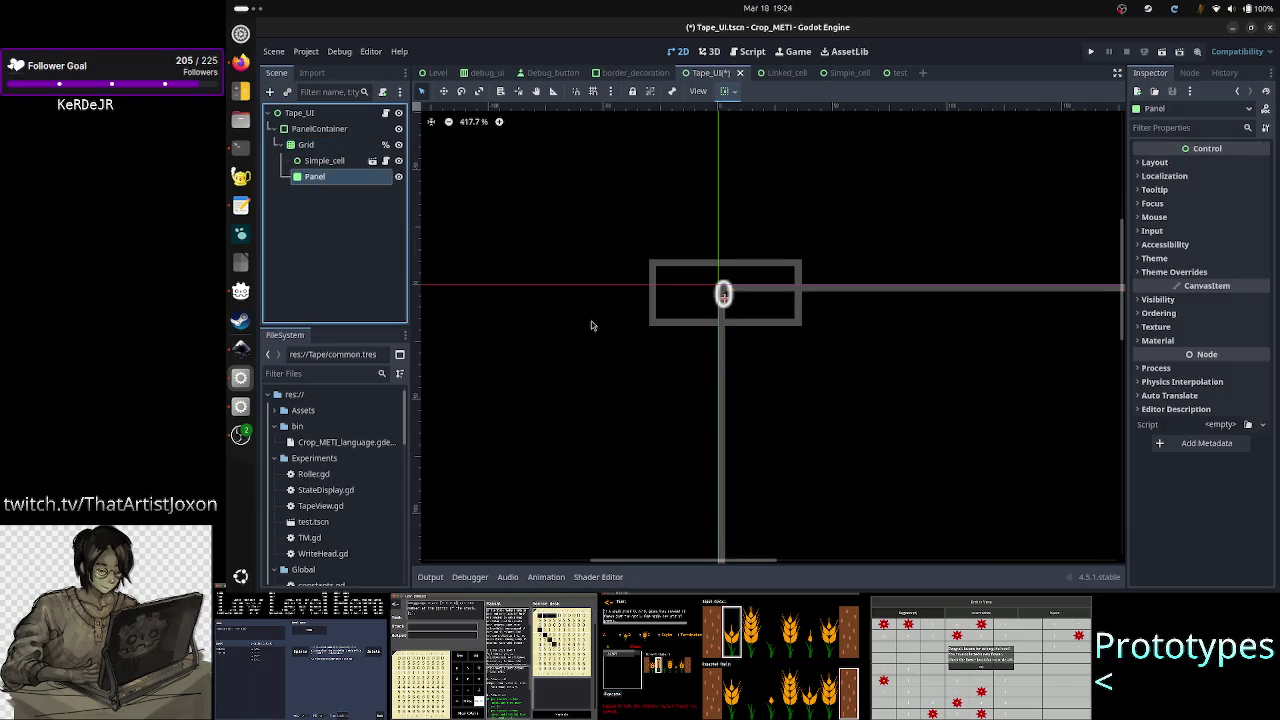
# - Recheck Grid's properties, then select the new Panel under Grid
pyautogui.click(306, 144)
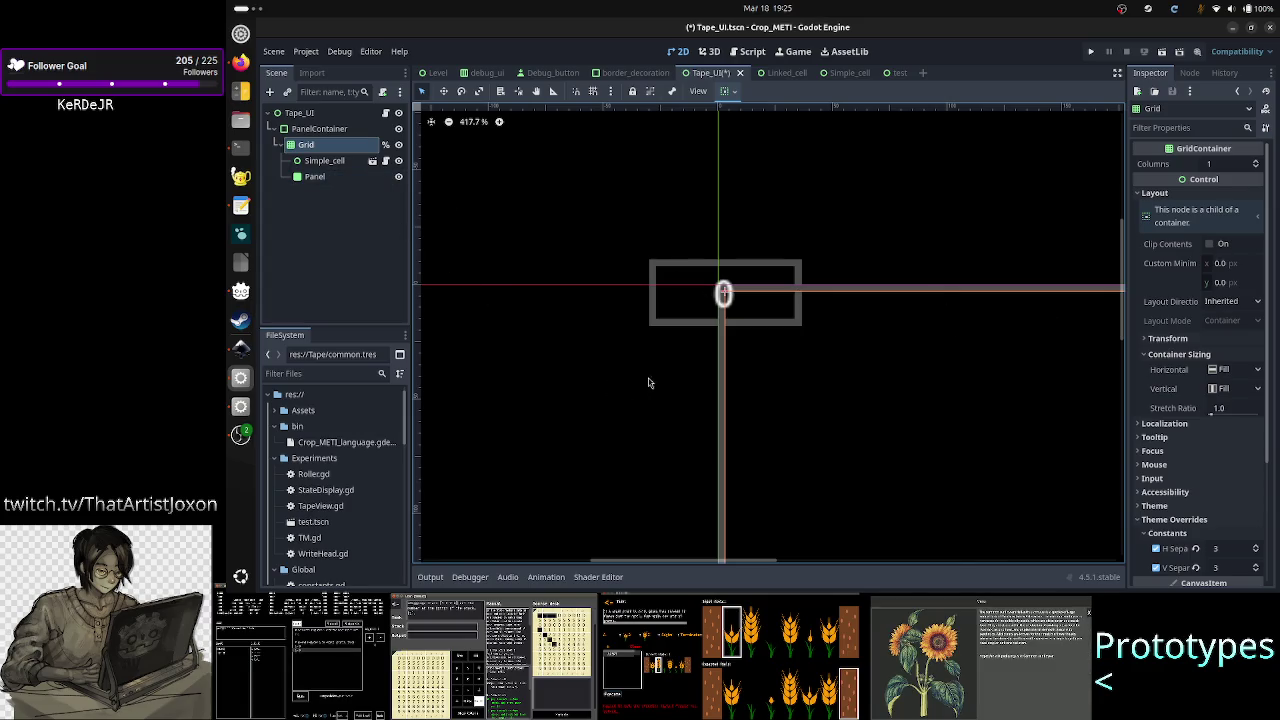
pyautogui.scroll(-14, 680, 398)
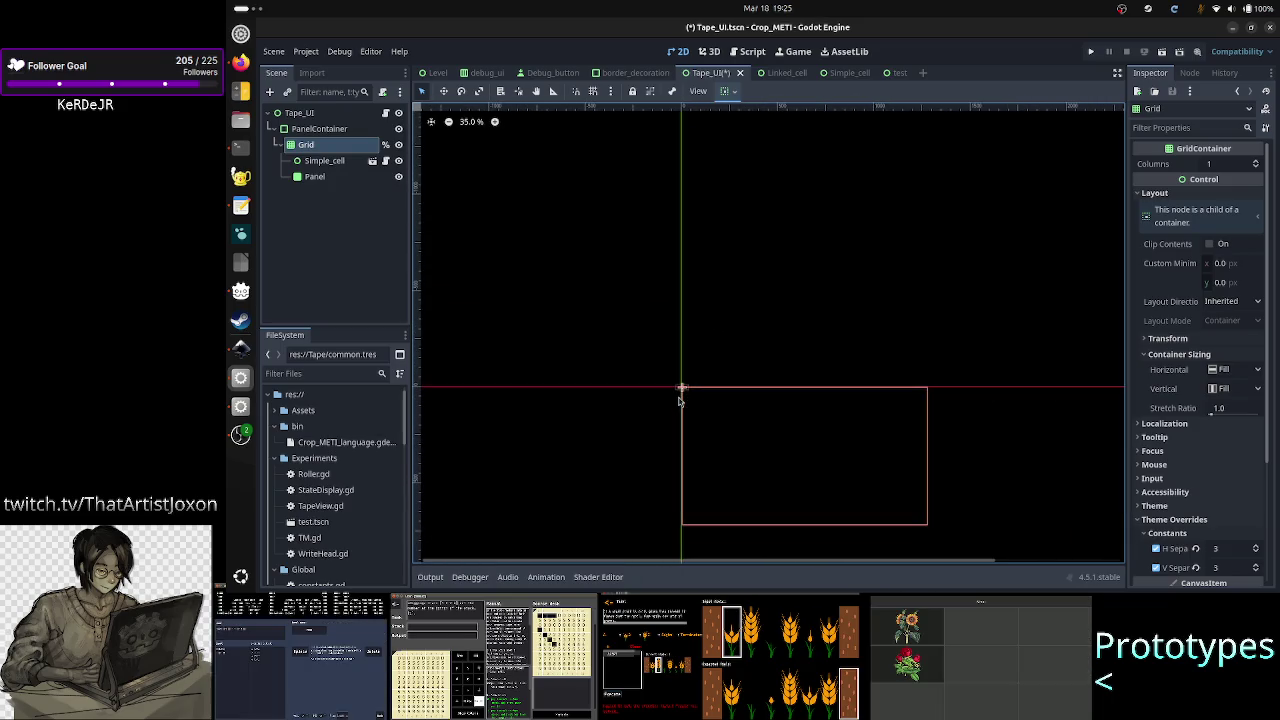
pyautogui.scroll(5, 678, 400)
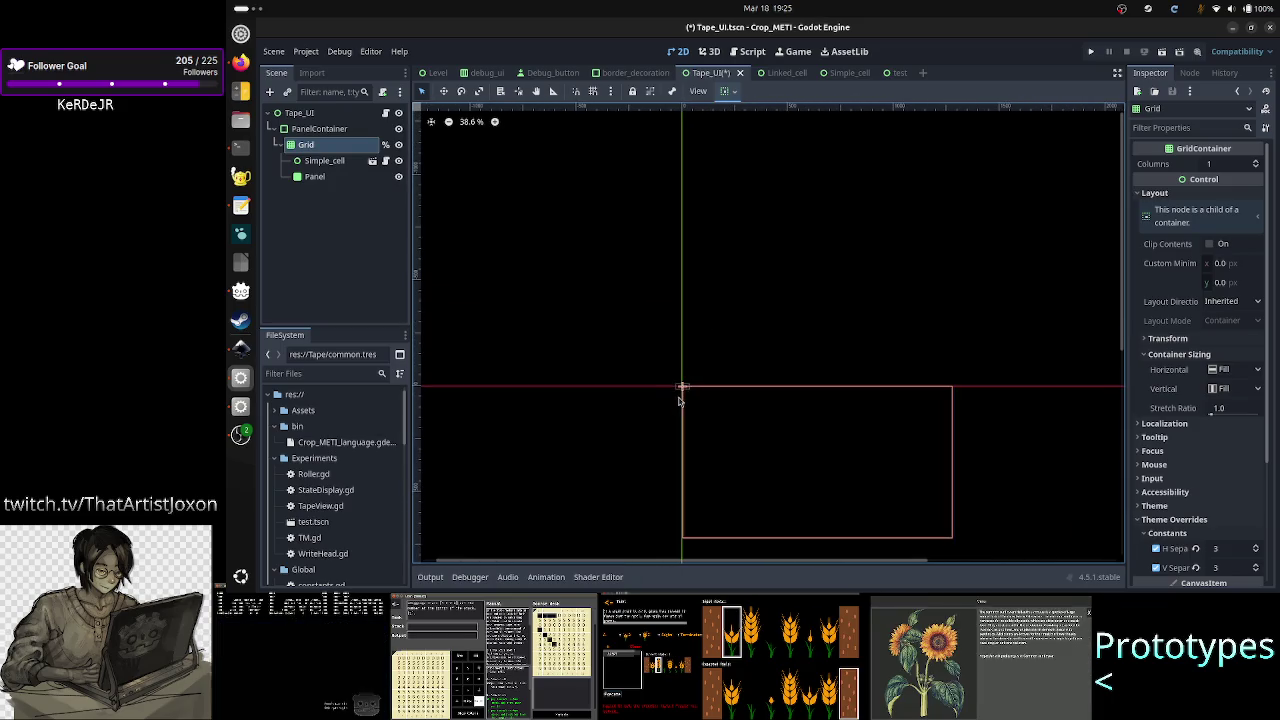
pyautogui.scroll(4, 678, 400)
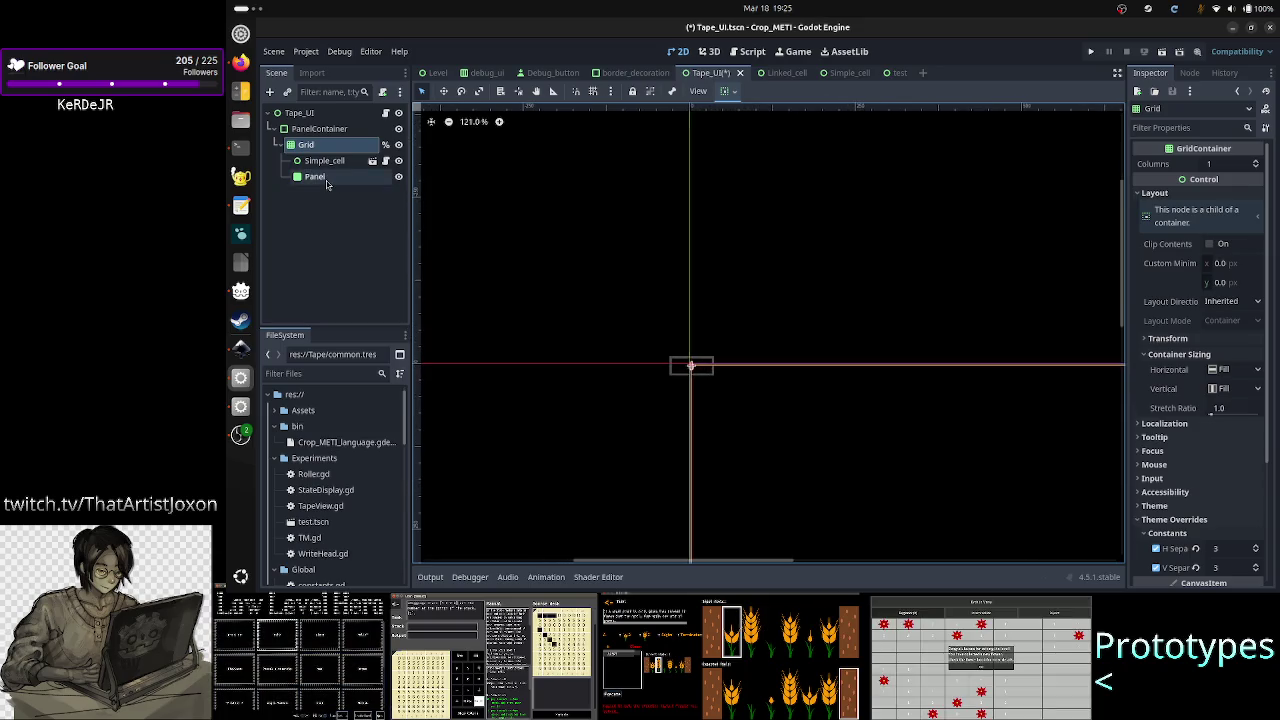
pyautogui.click(326, 180)
pyautogui.scroll(8, 722, 396)
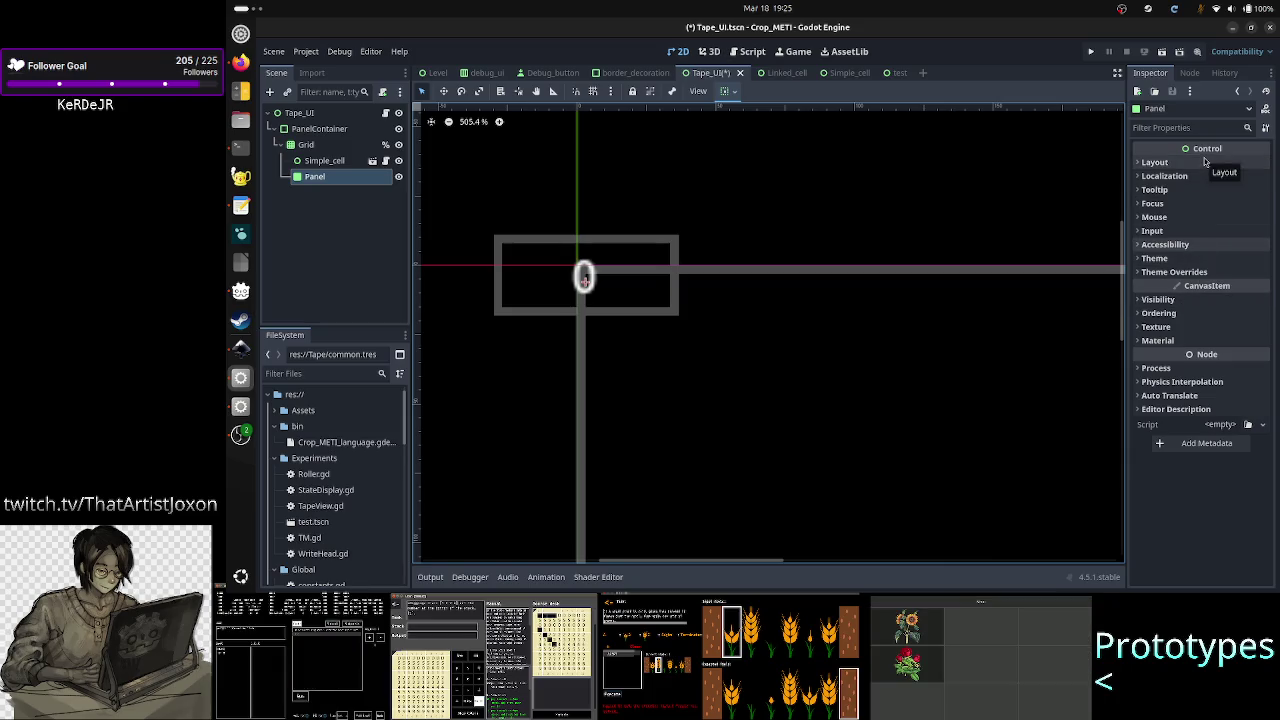
# - Give the Panel a new StyleBoxFlat style override with BG Color 900143
pyautogui.click(1177, 273)
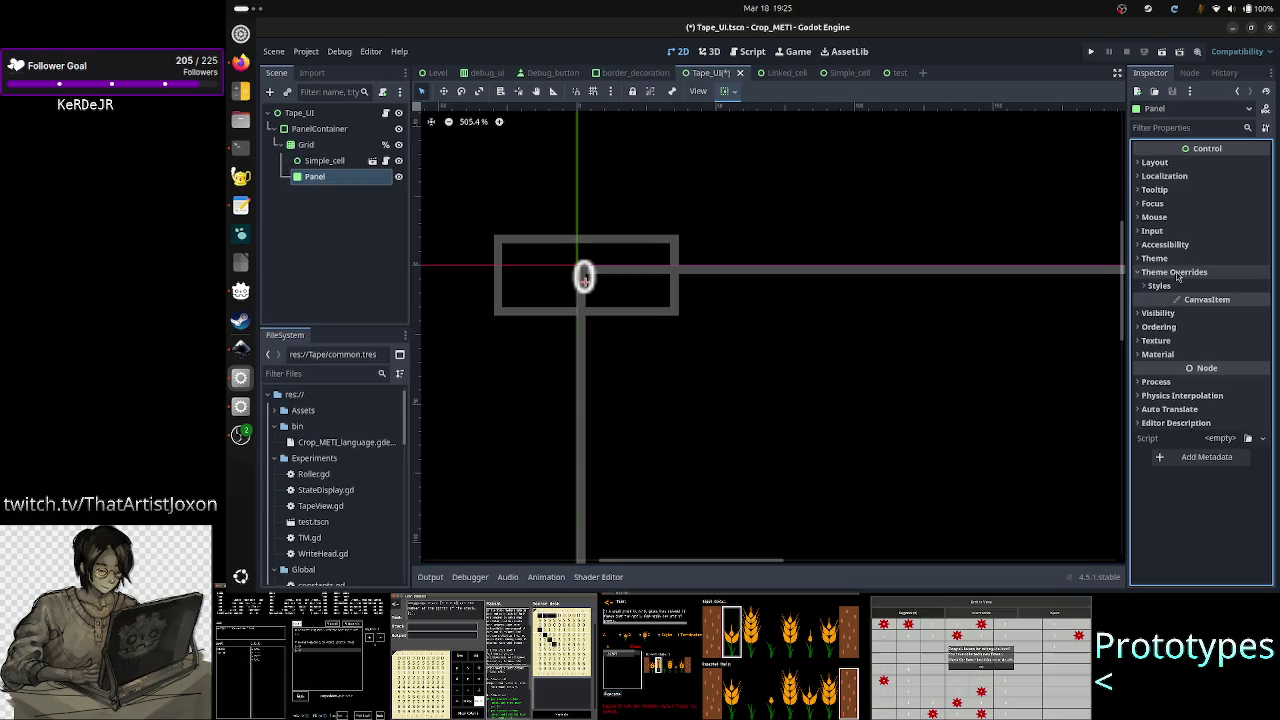
pyautogui.click(1163, 286)
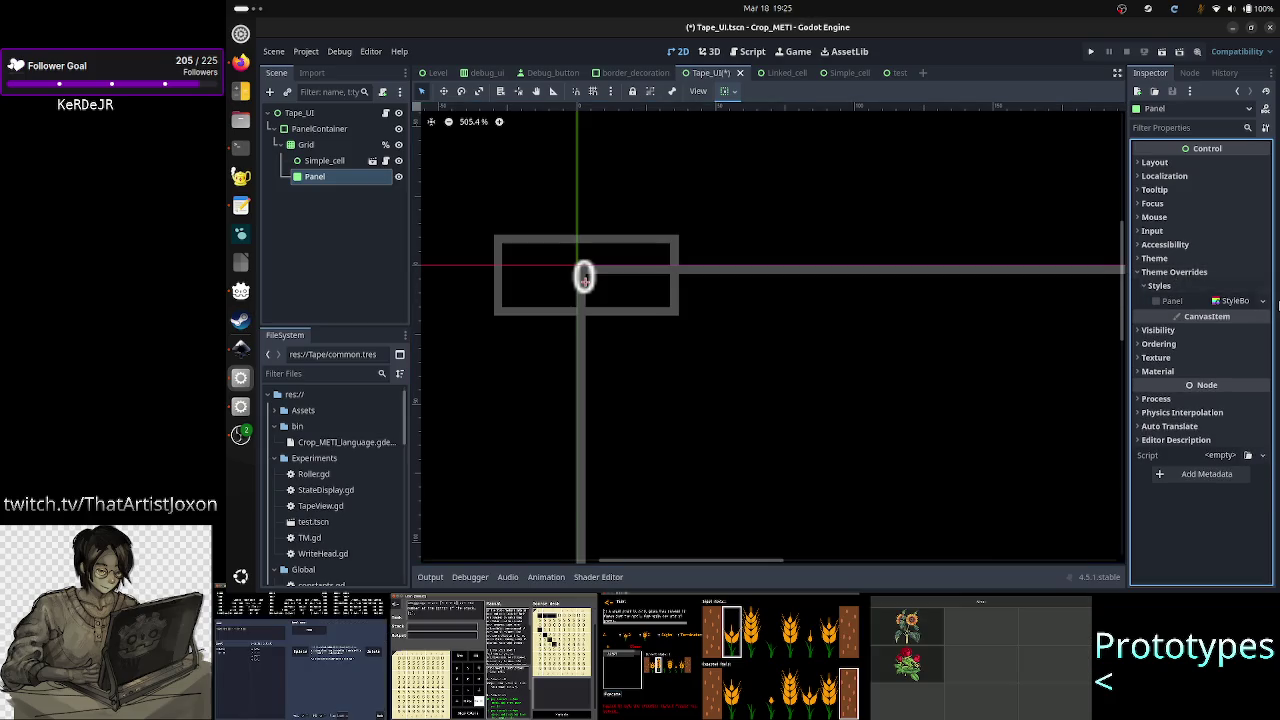
pyautogui.click(1263, 301)
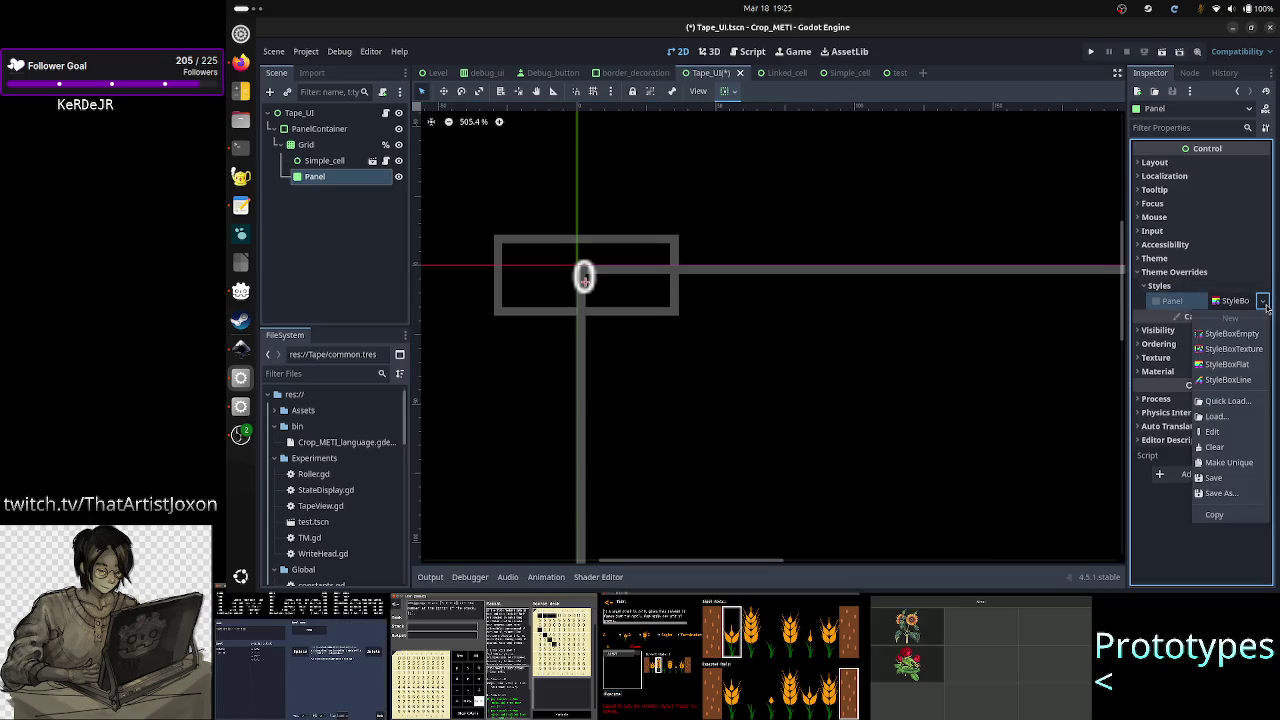
pyautogui.click(1247, 366)
pyautogui.click(1234, 301)
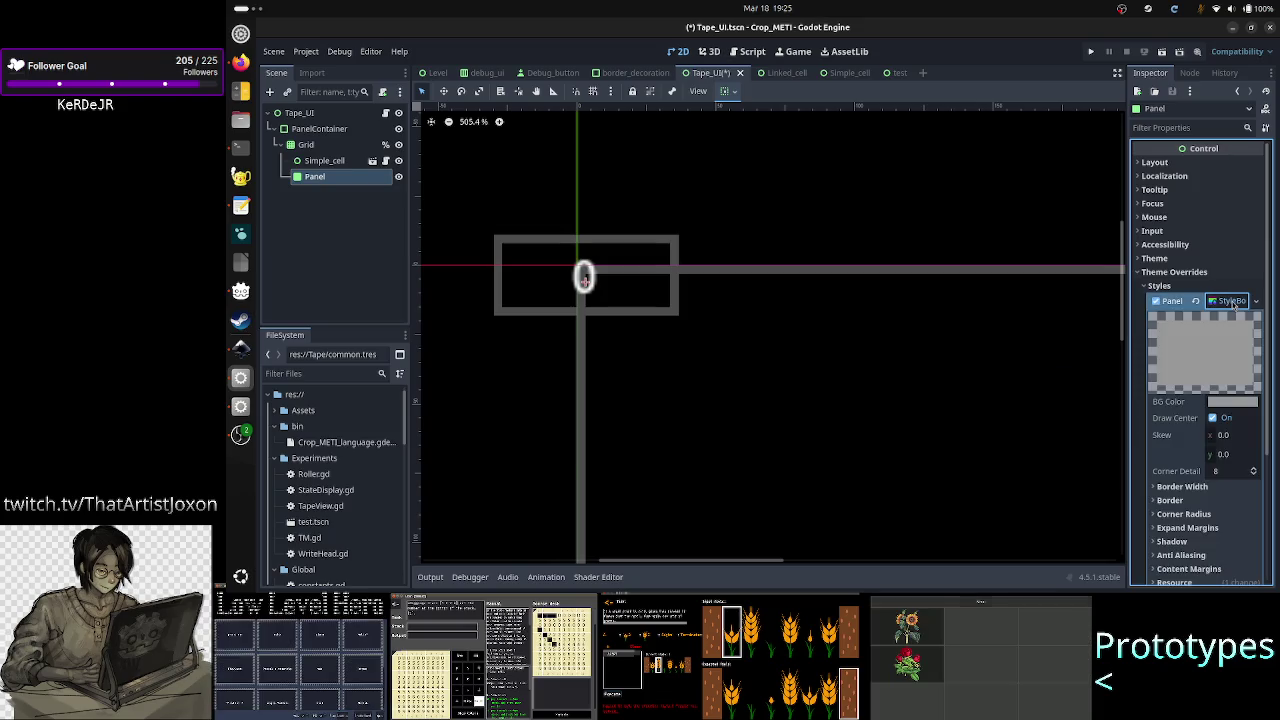
pyautogui.click(1240, 402)
pyautogui.moveTo(1235, 130)
pyautogui.mouseDown()
pyautogui.moveTo(1248, 118)
pyautogui.moveTo(1264, 165)
pyautogui.mouseUp()
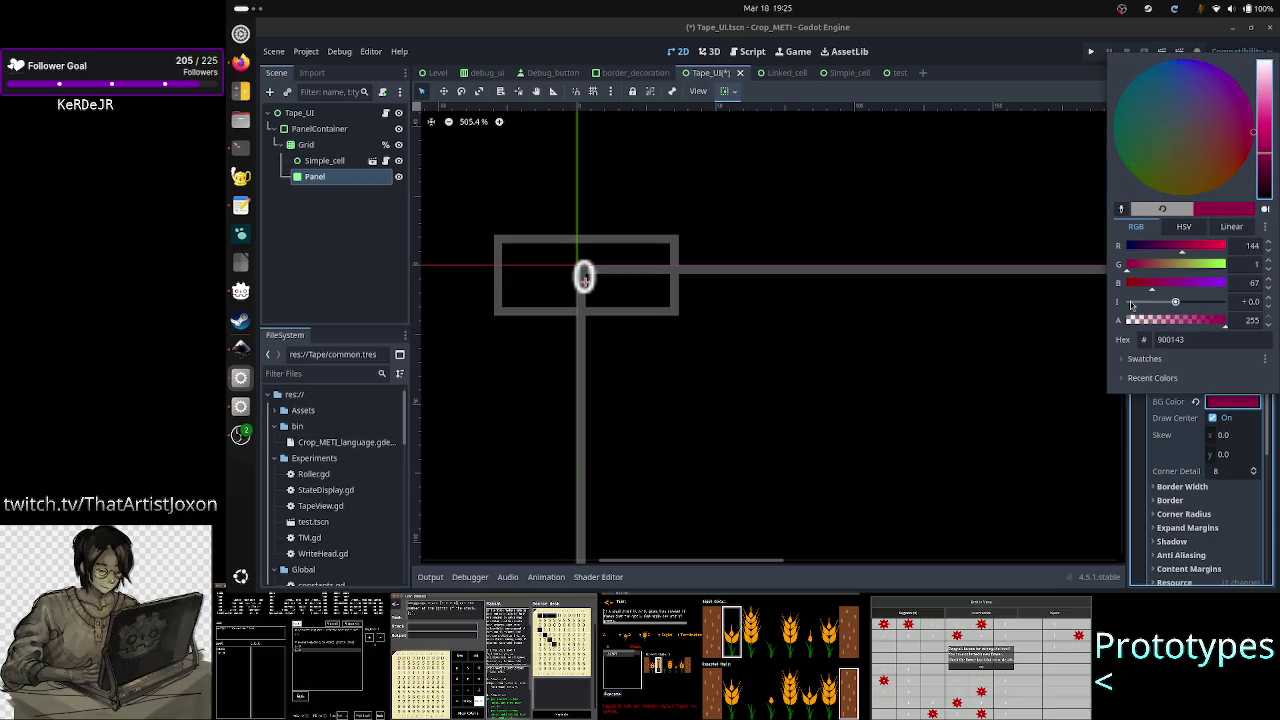
pyautogui.click(1141, 433)
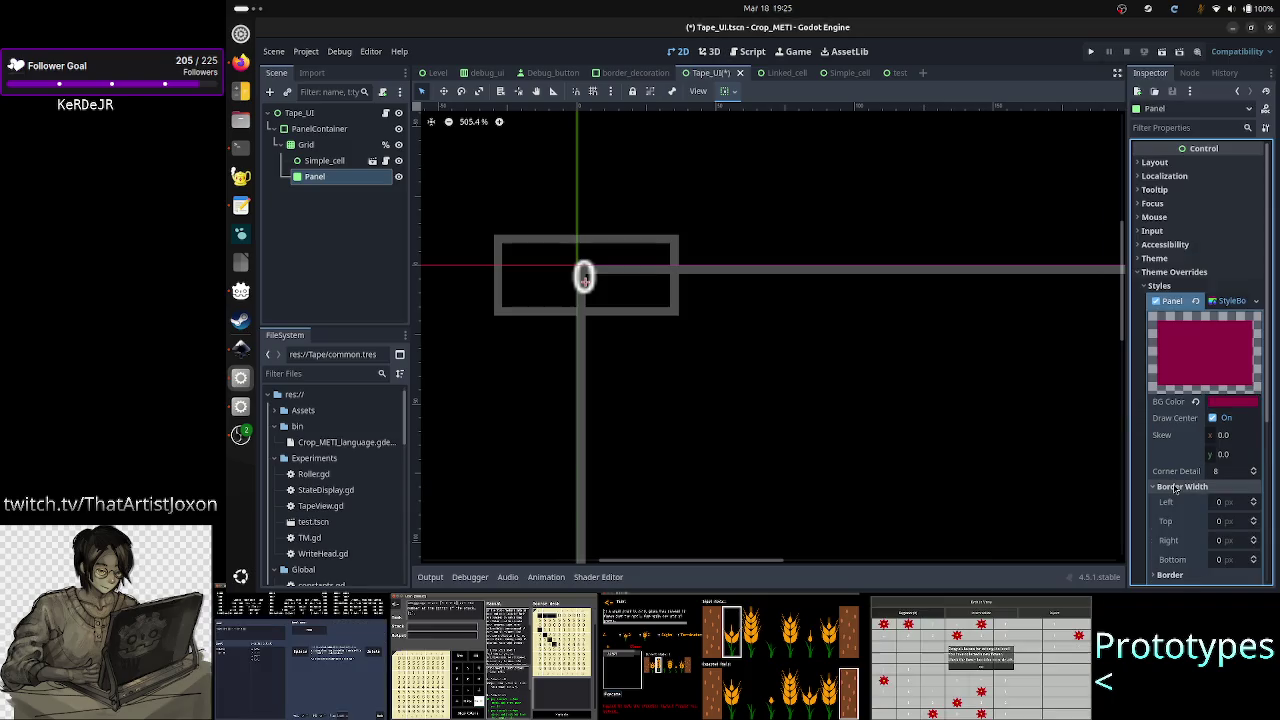
# - Look through the style box's border colour and width settings, then collapse it
pyautogui.click(1188, 501)
pyautogui.click(1190, 502)
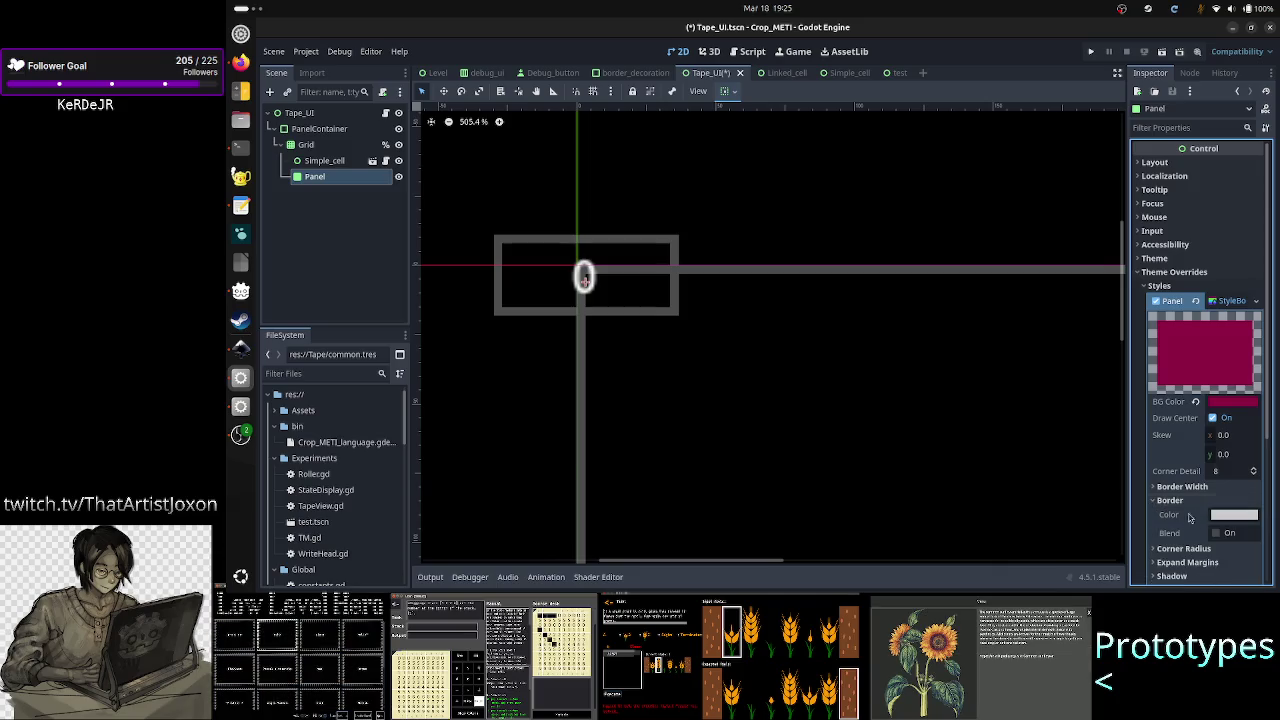
pyautogui.click(1205, 487)
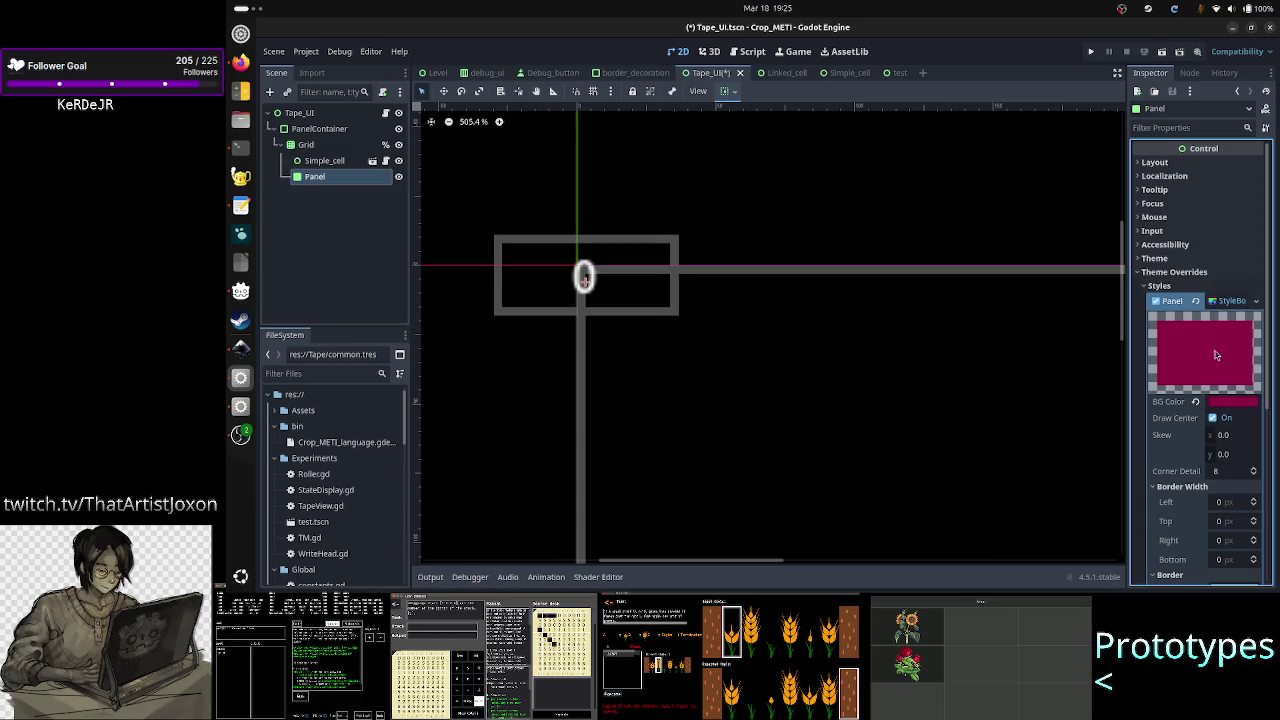
pyautogui.click(1230, 300)
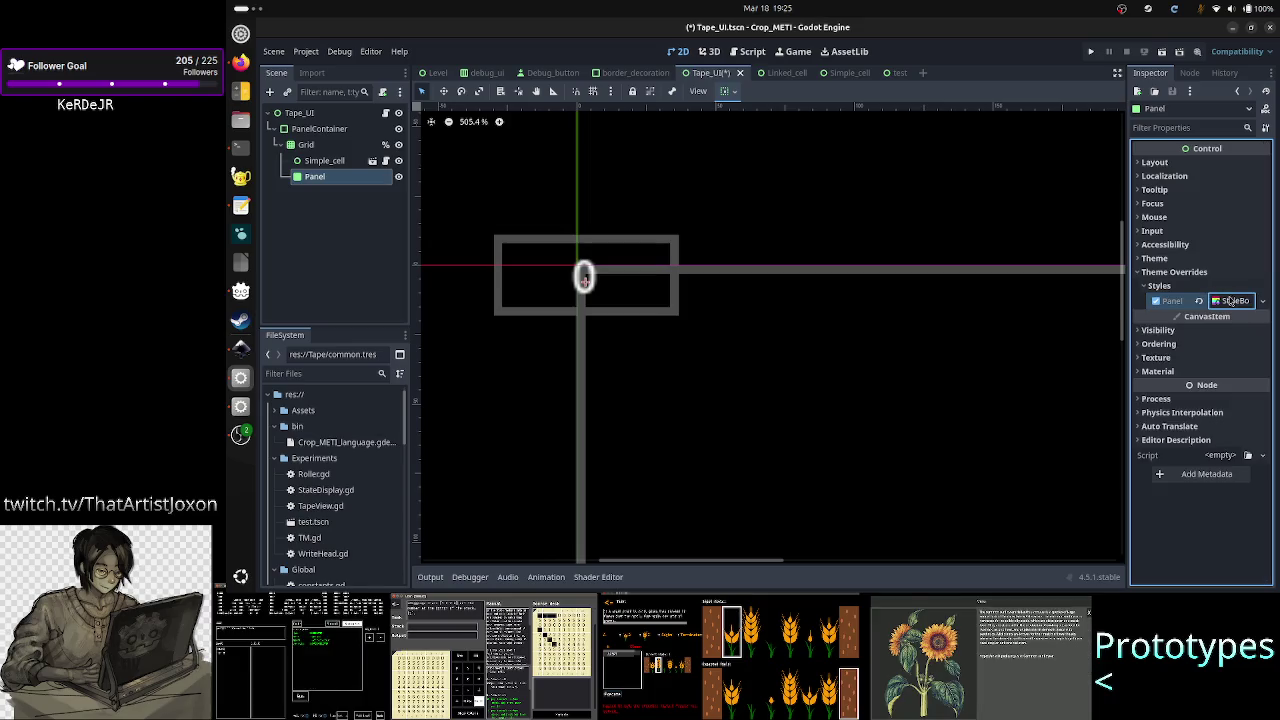
# - Expand the Panel's Container Sizing and toggle horizontal and vertical Expand on, then off
pyautogui.click(1158, 162)
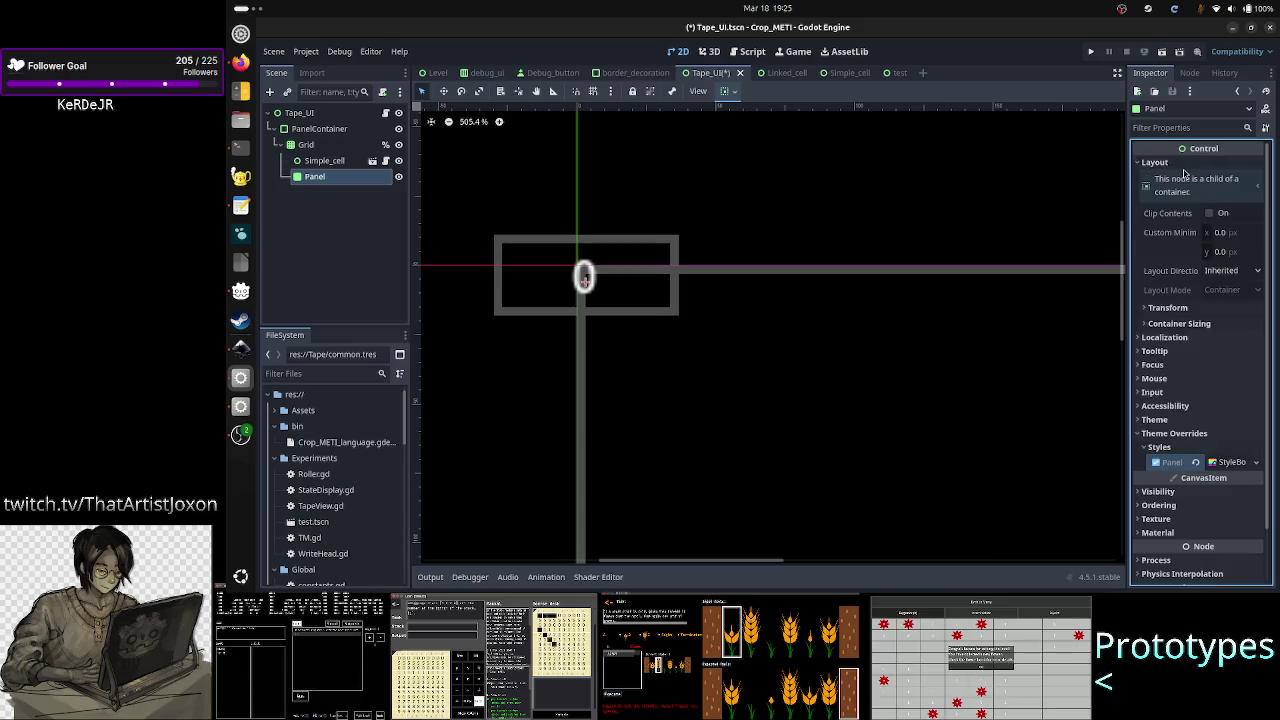
pyautogui.click(1190, 324)
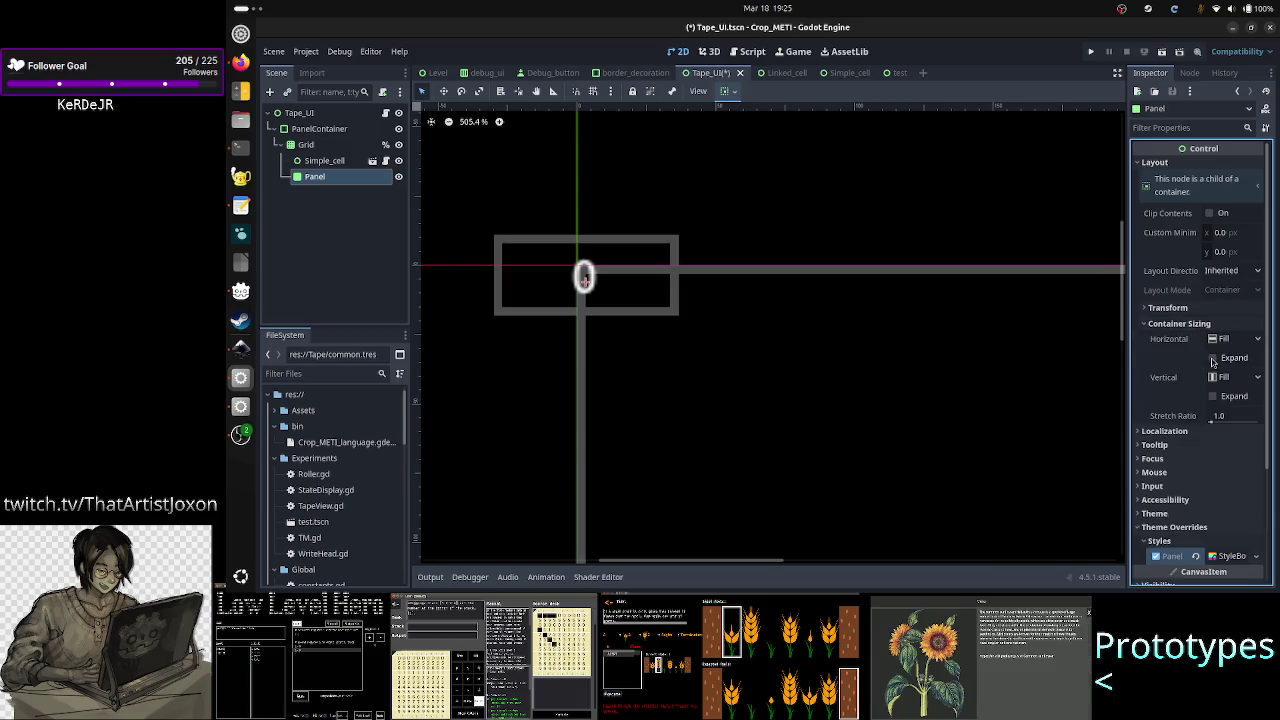
pyautogui.click(1214, 358)
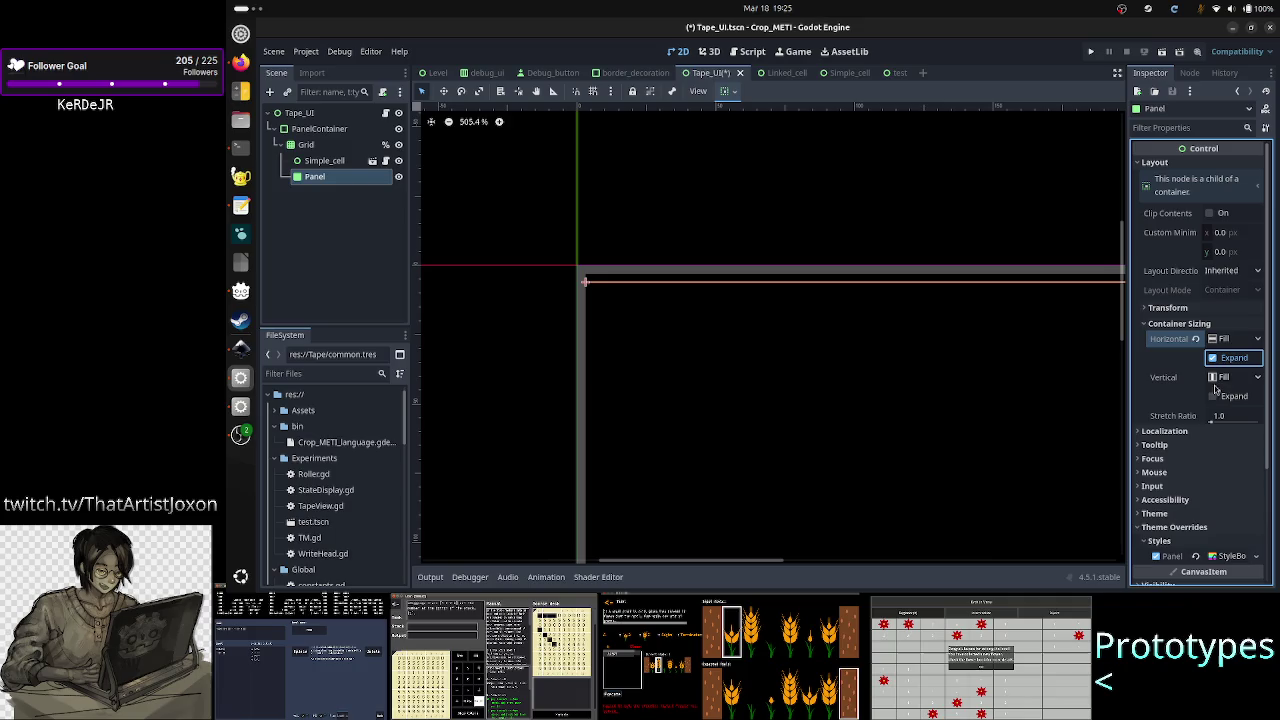
pyautogui.click(1214, 397)
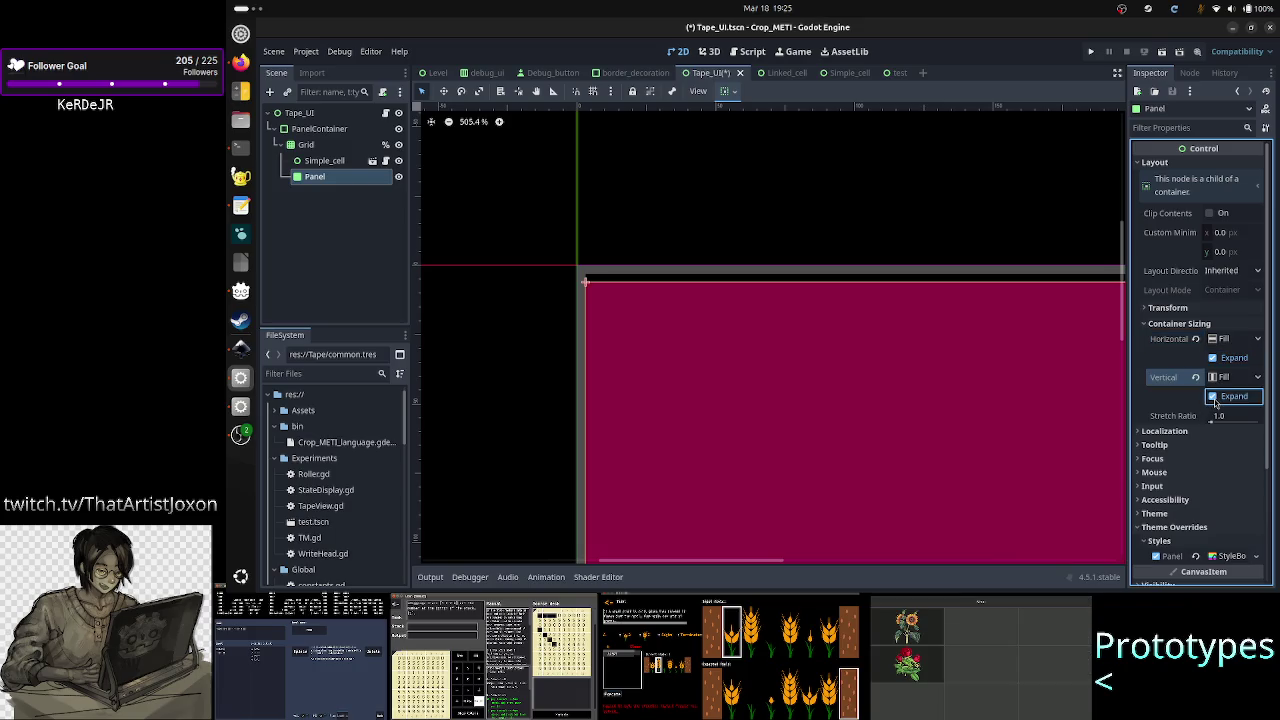
pyautogui.click(1213, 397)
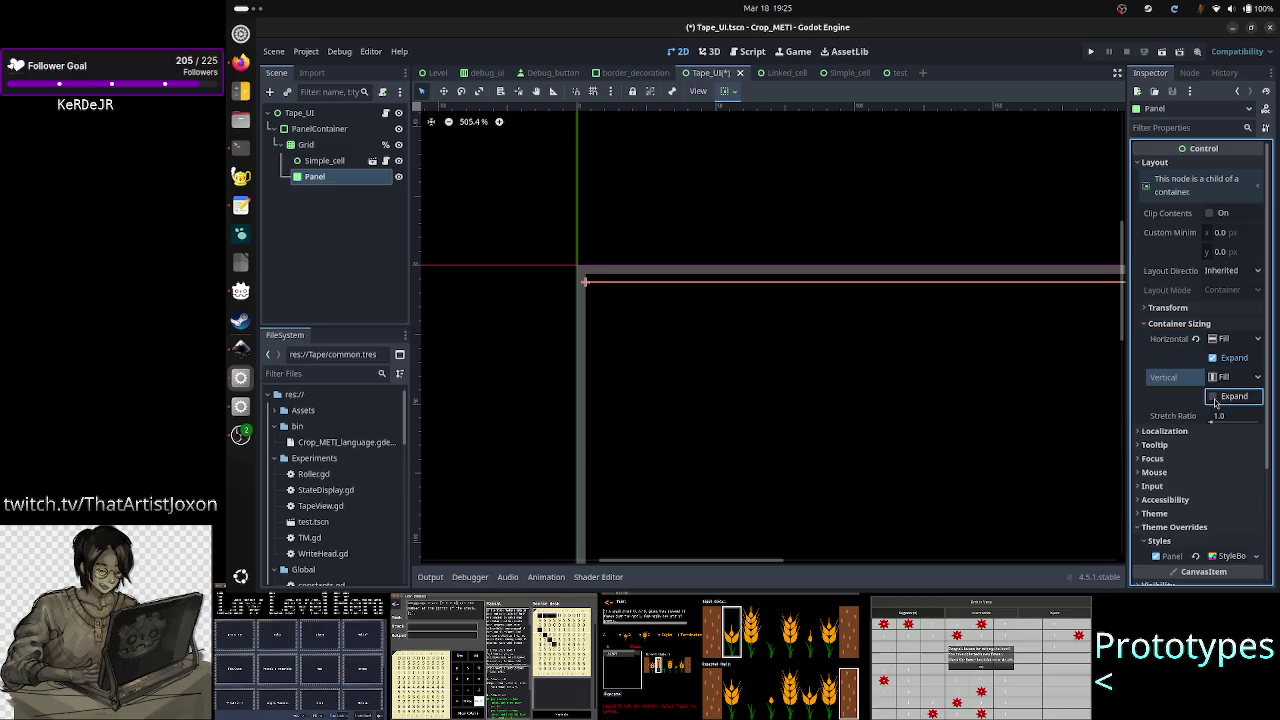
pyautogui.click(1213, 358)
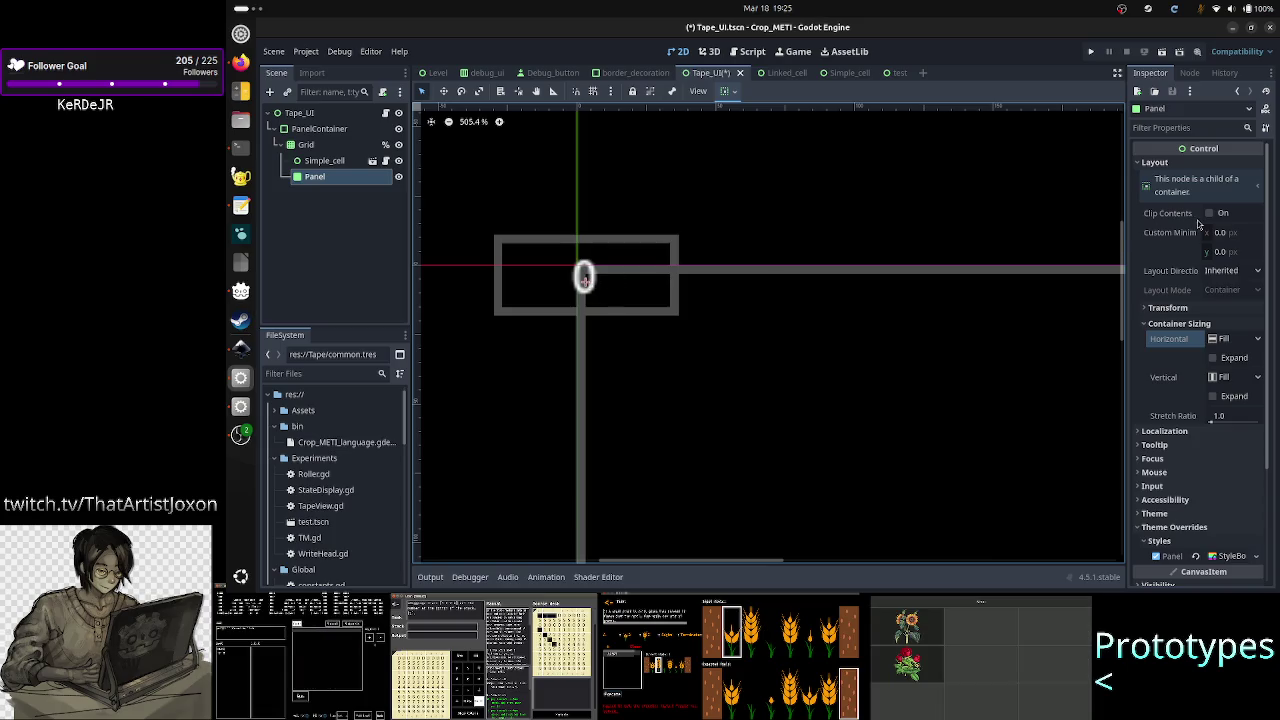
# - Set Custom Minimum Size to 50×50, keep Layout Direction Inherited, then revert size to 0
pyautogui.click(1238, 235)
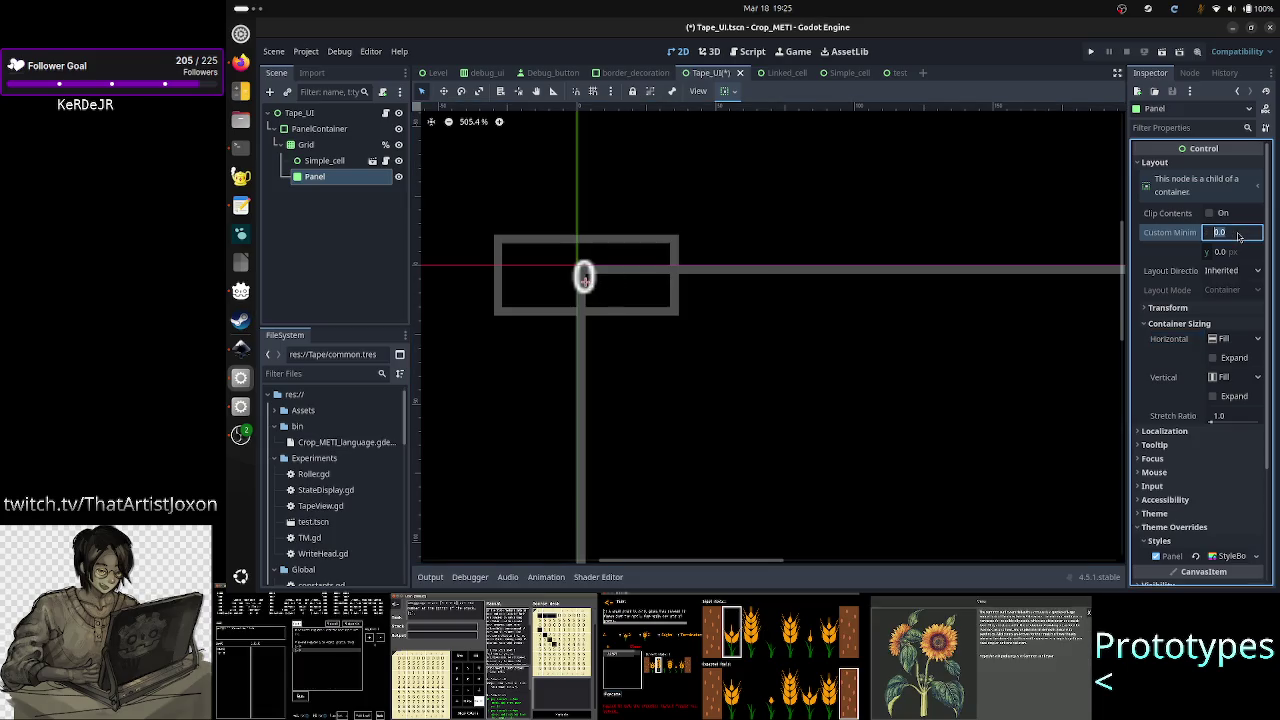
pyautogui.write('50')
pyautogui.press('Return')
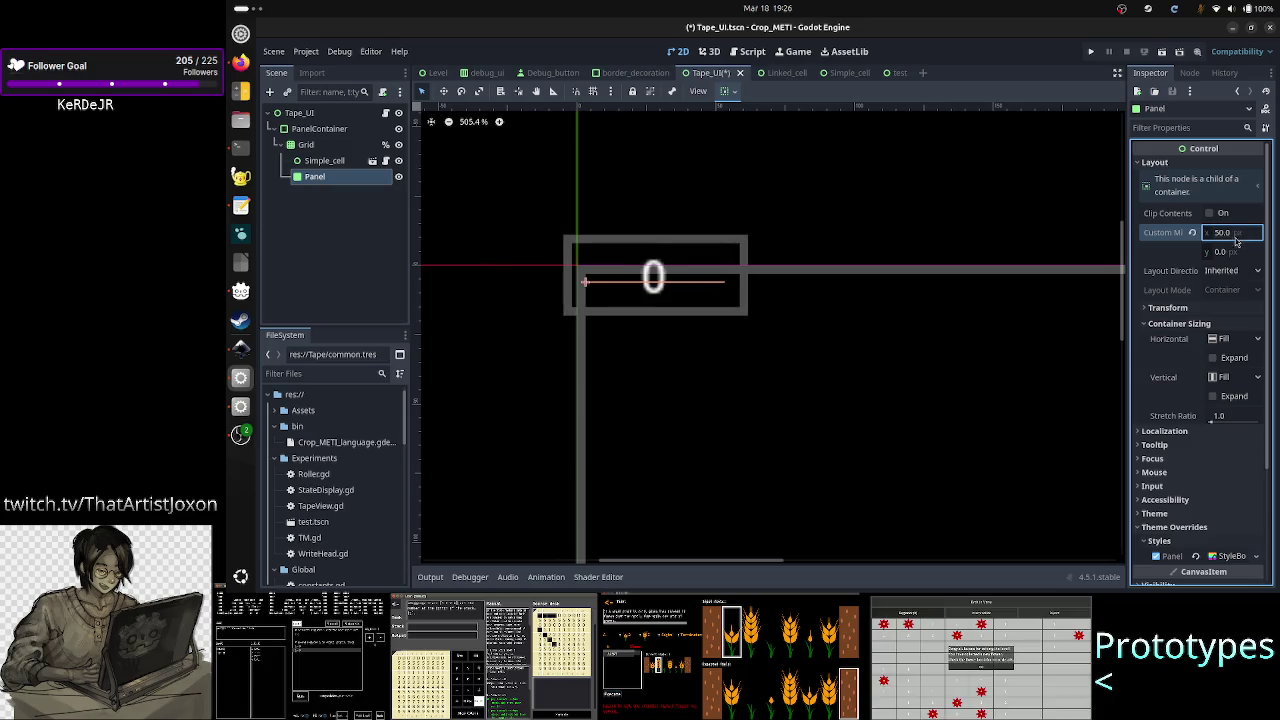
pyautogui.click(1235, 255)
pyautogui.write('0')
pyautogui.press('Return')
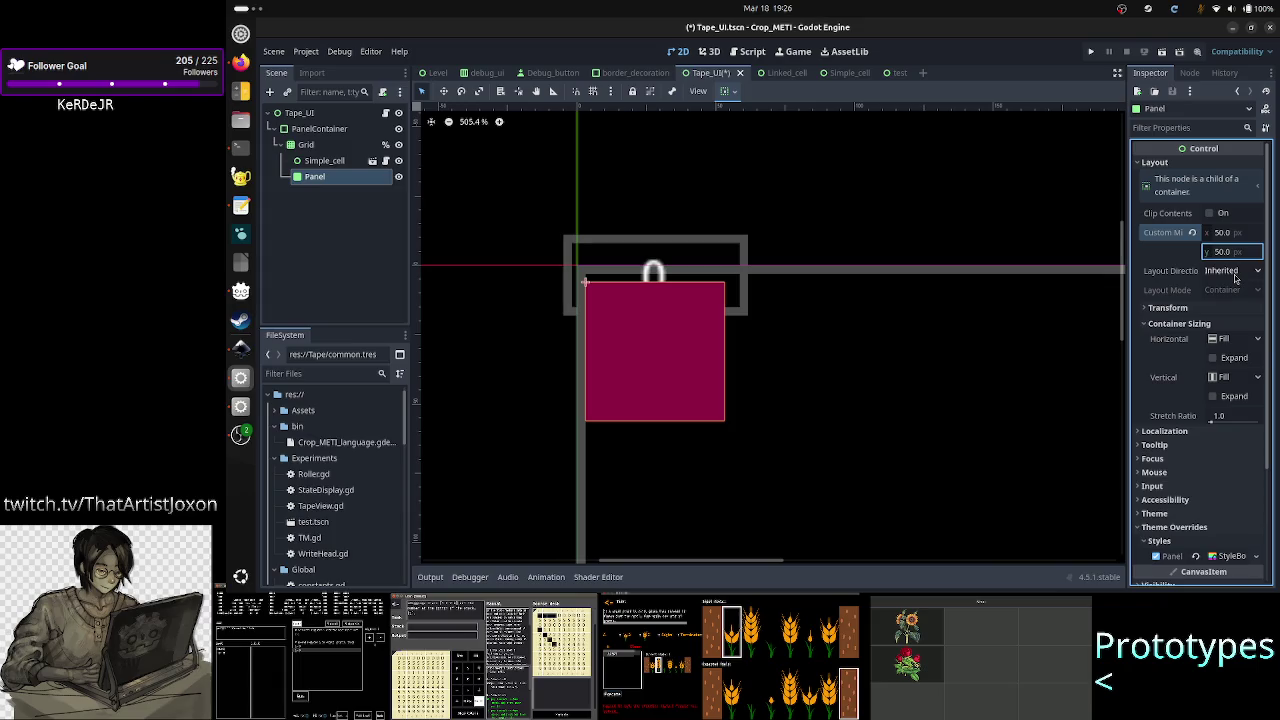
pyautogui.click(1235, 272)
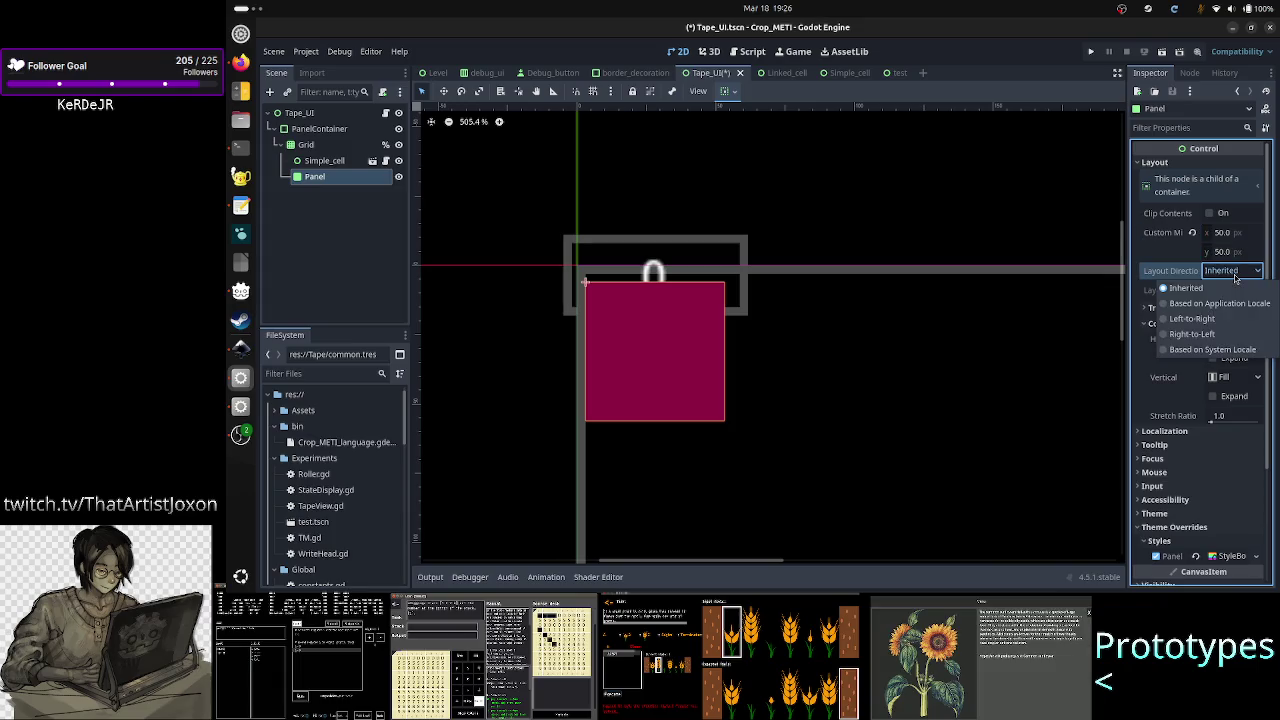
pyautogui.click(1235, 278)
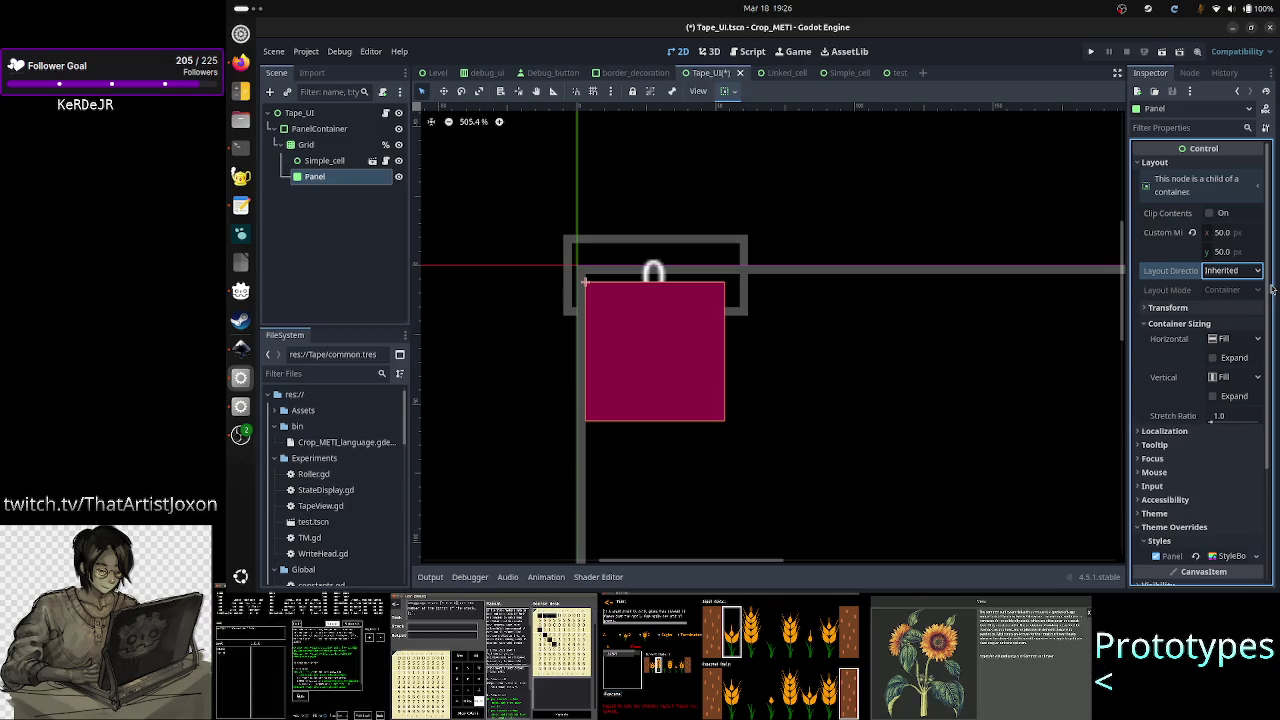
pyautogui.click(1192, 232)
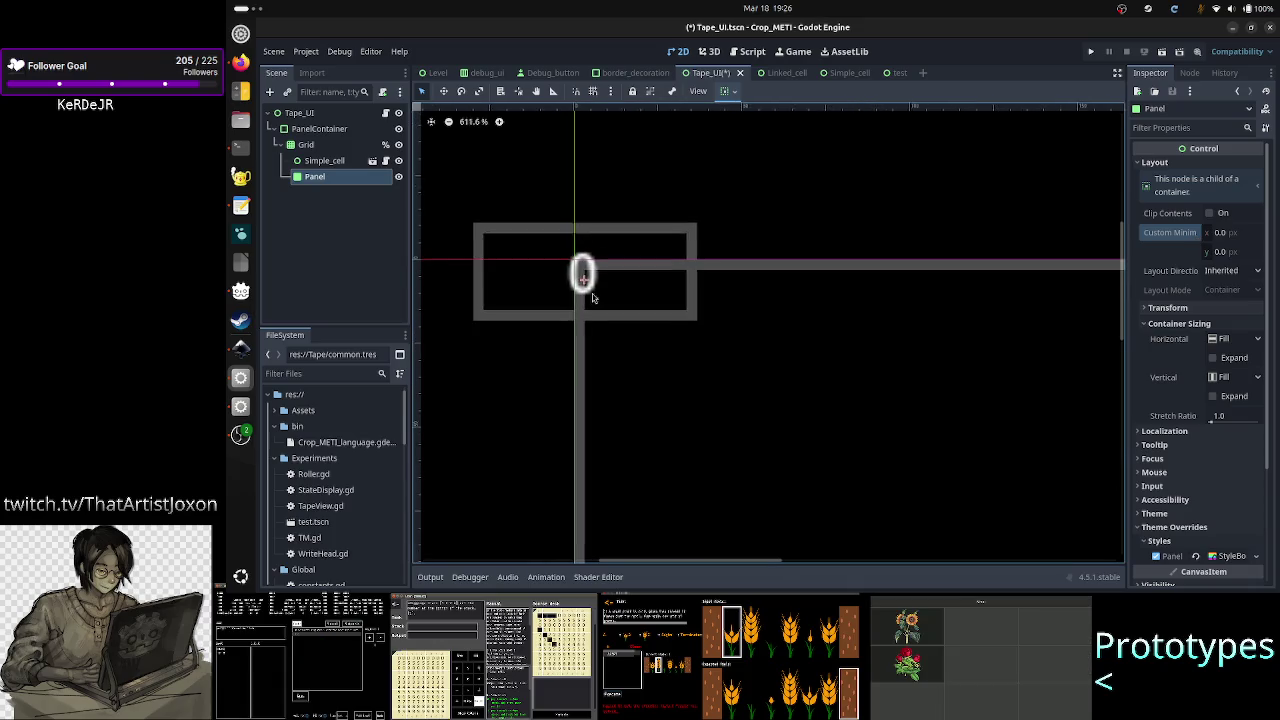
# - Zoom and pan the canvas, then expand Simple_cell's Transform showing a 0×0 size
pyautogui.scroll(4, 592, 297)
pyautogui.scroll(1, 592, 297)
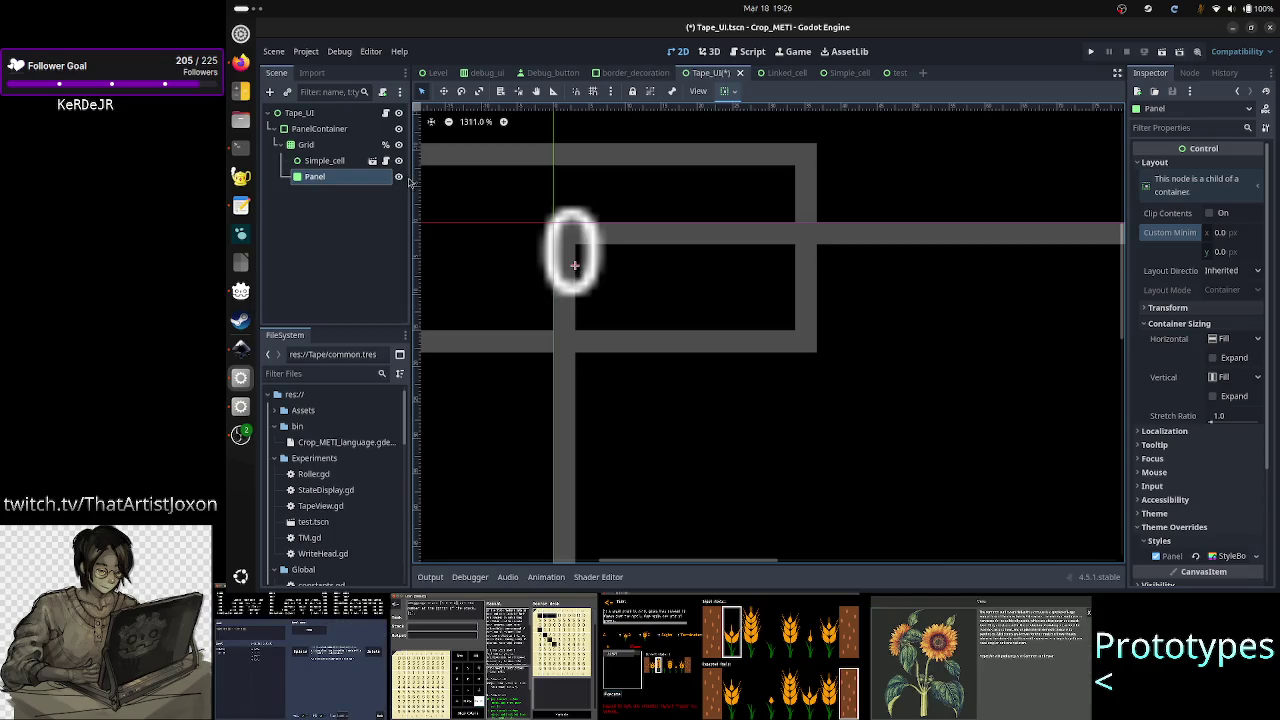
pyautogui.moveTo(400, 180); pyautogui.dragTo(334, 166)
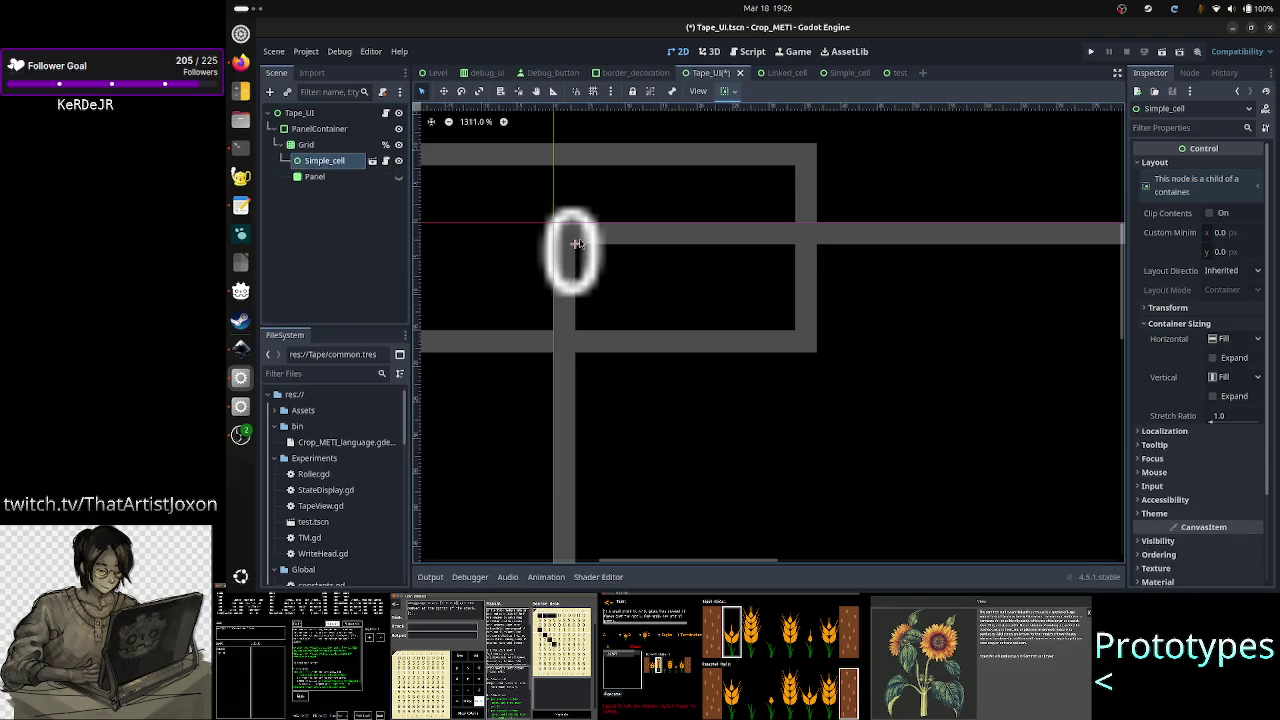
pyautogui.hscroll(-3, 620, 548)
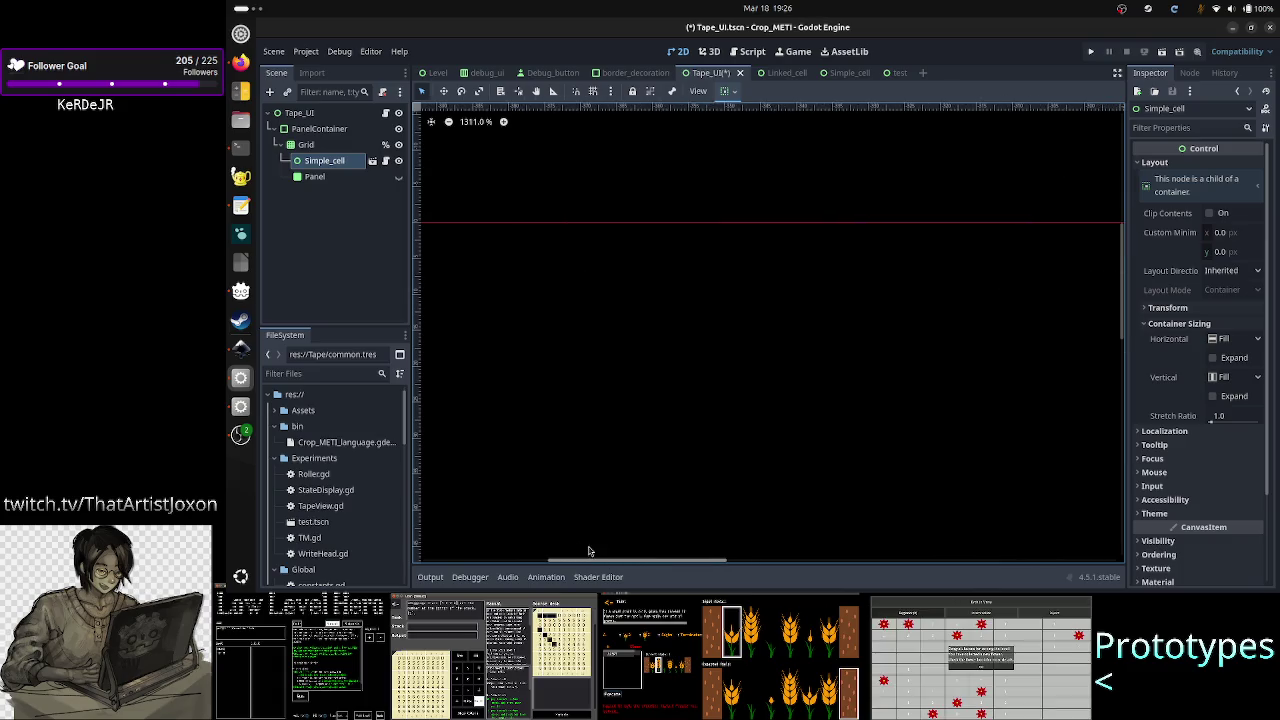
pyautogui.hscroll(3, 620, 548)
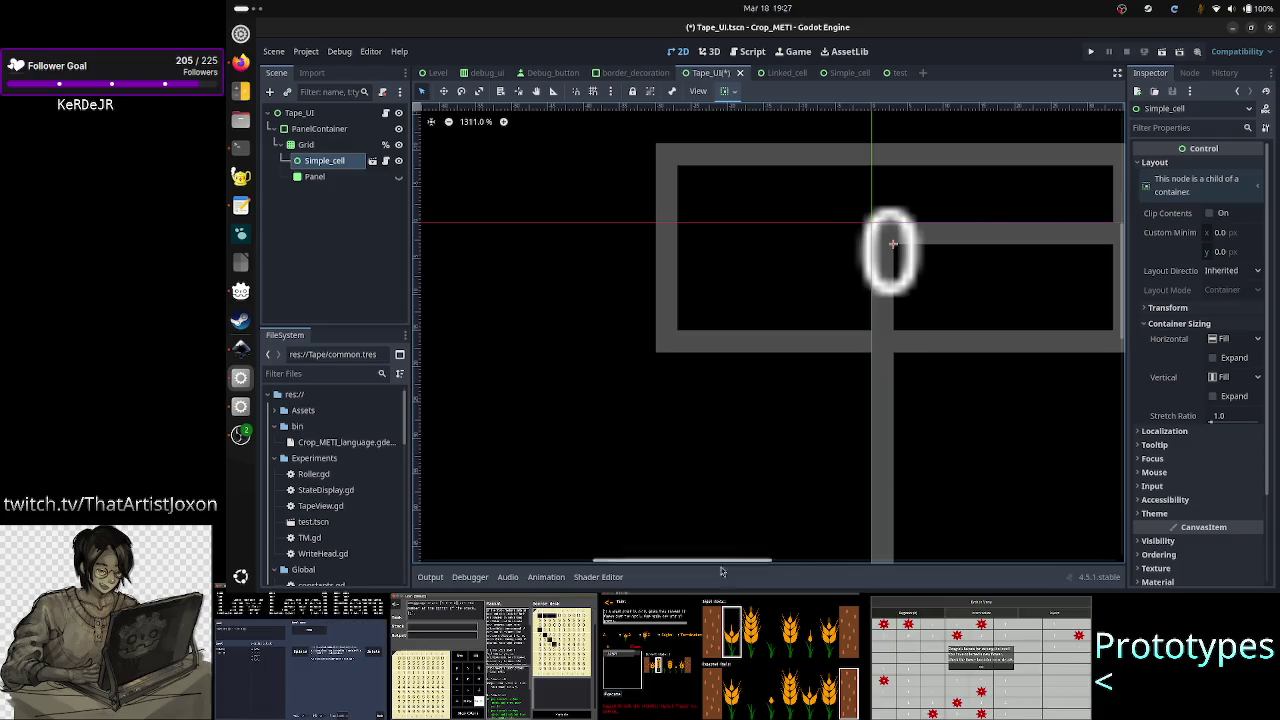
pyautogui.moveTo(722, 565)
pyautogui.mouseDown()
pyautogui.moveTo(770, 565)
pyautogui.moveTo(724, 563)
pyautogui.mouseUp()
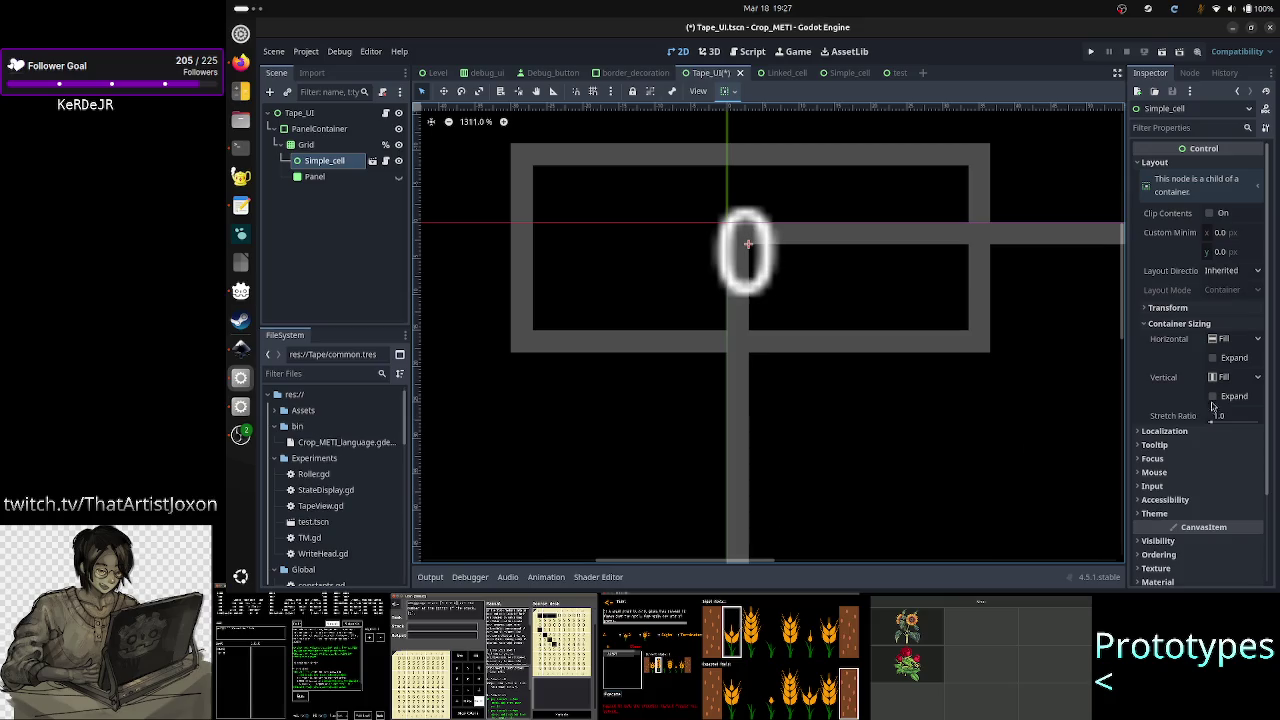
pyautogui.click(1193, 310)
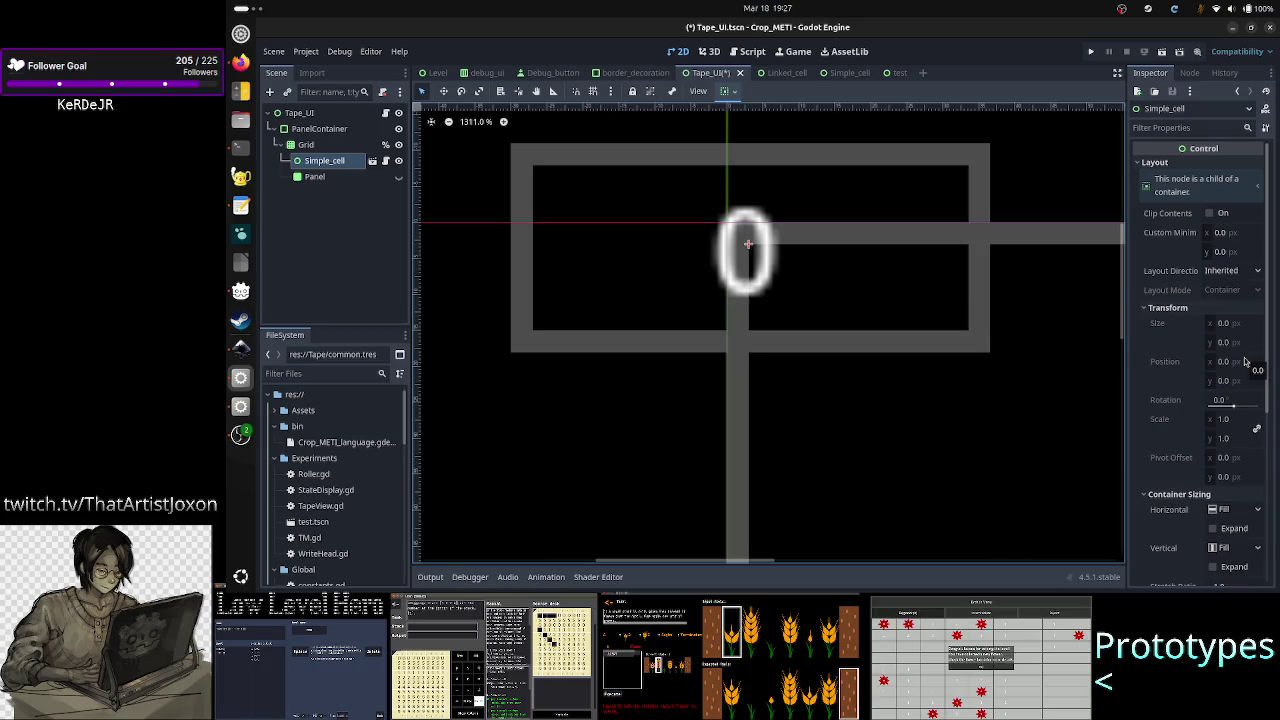
# - Pass through the Simple_cell scene, then bring up the test scene with its lone TM root
pyautogui.click(843, 76)
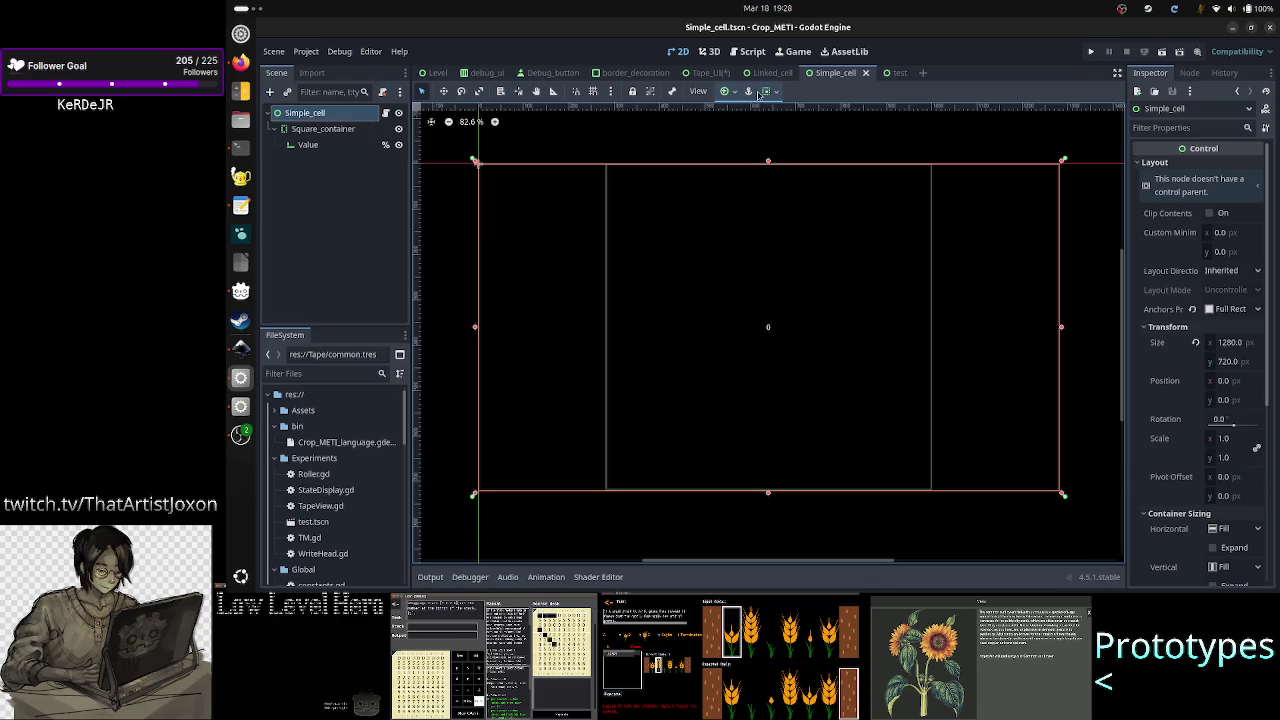
pyautogui.click(900, 73)
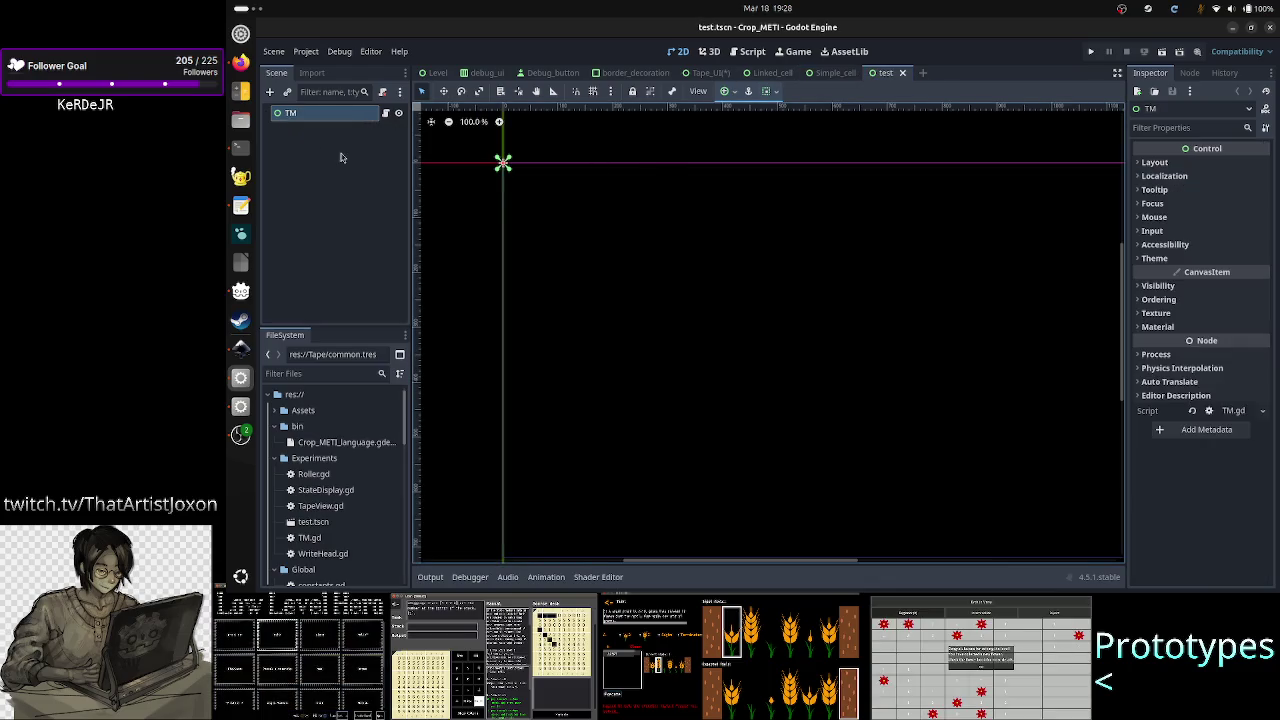
# - Add a VBoxContainer under TM and enlarge it on the canvas with its corner handle
pyautogui.click(272, 92)
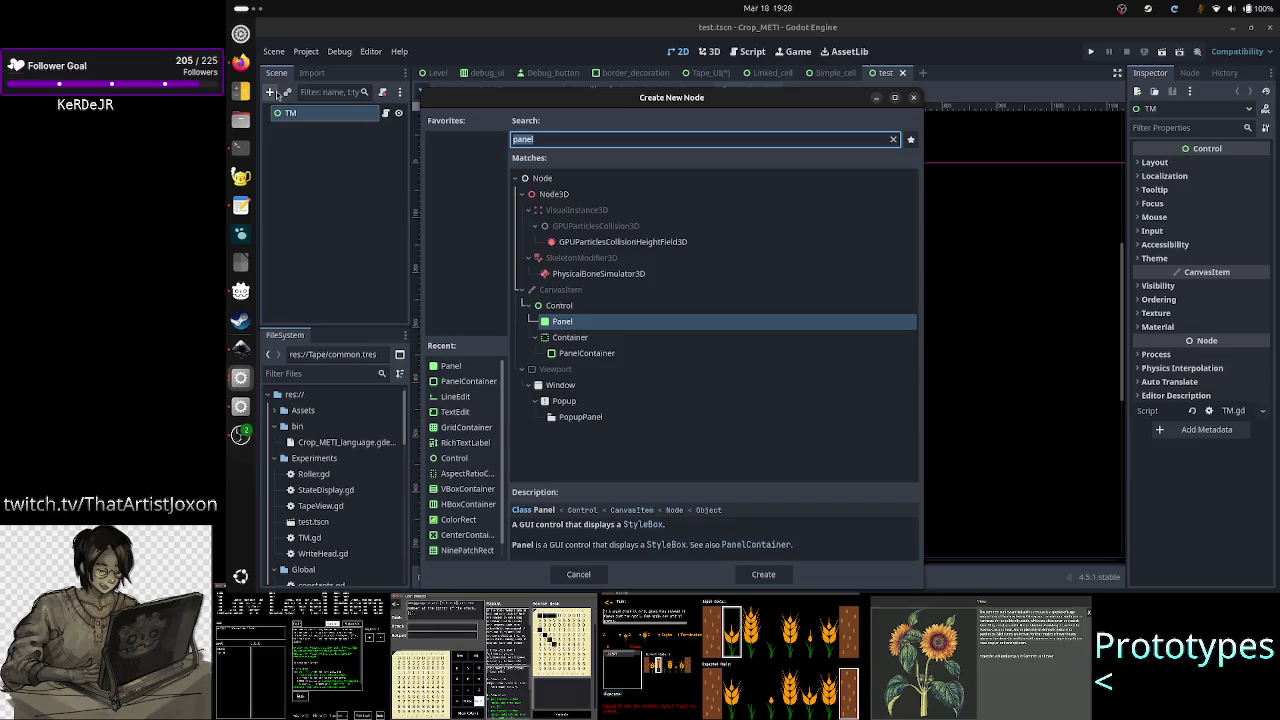
pyautogui.write('vb')
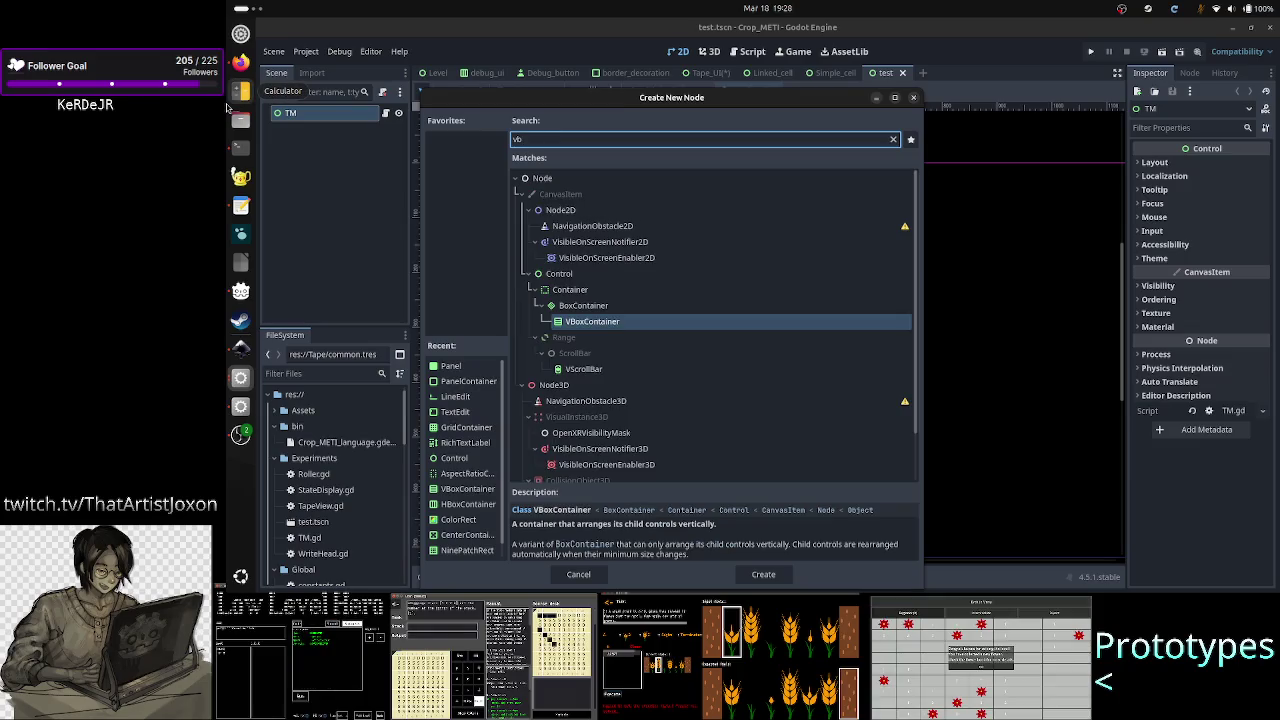
pyautogui.write('ox')
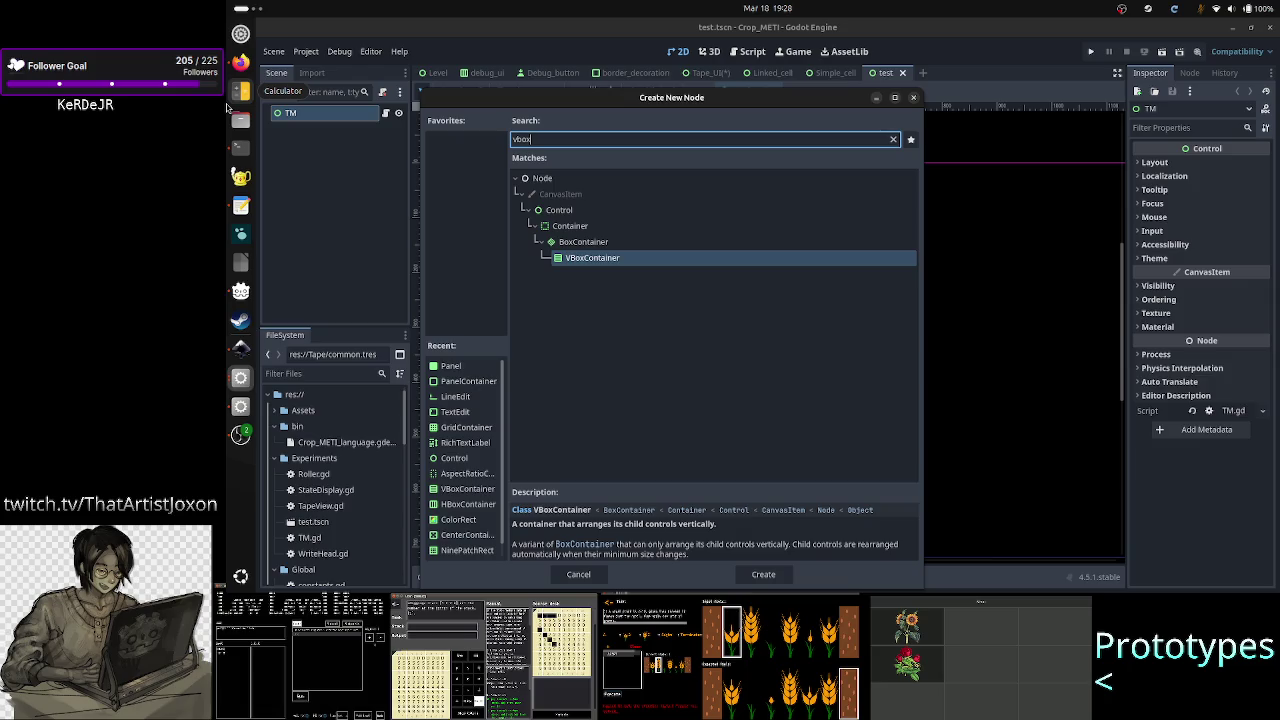
pyautogui.press('Return')
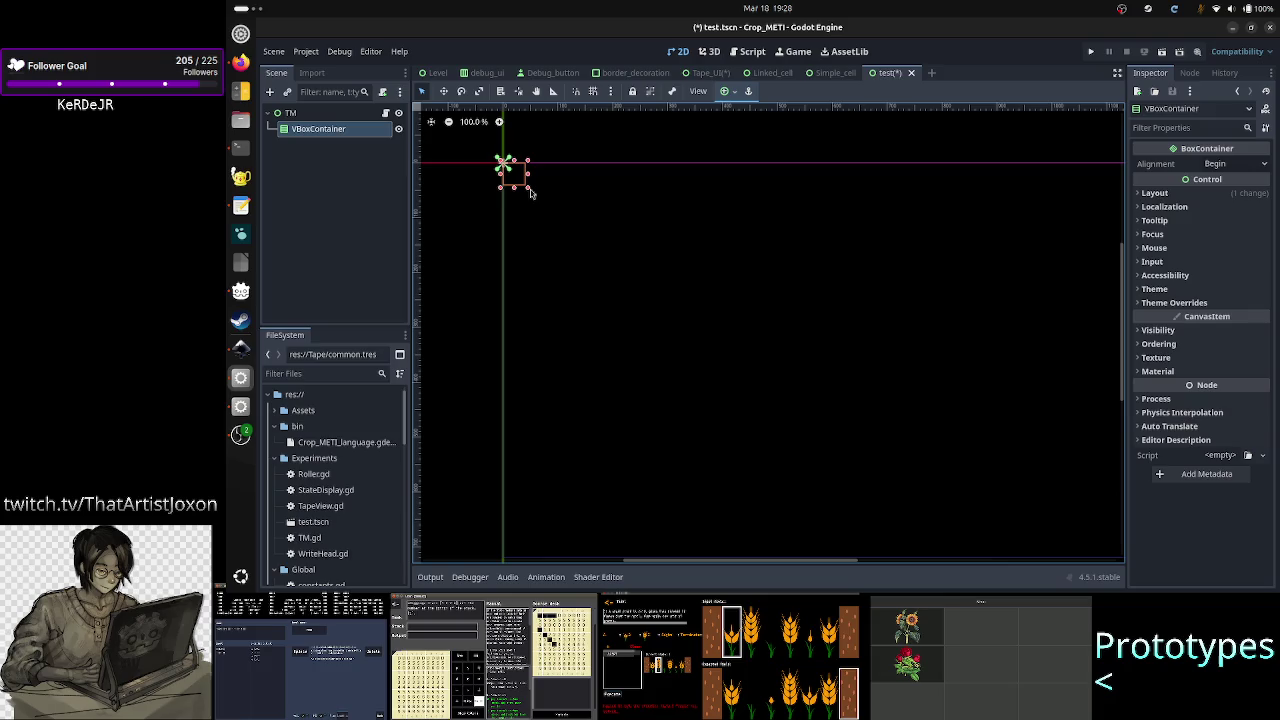
pyautogui.moveTo(529, 189)
pyautogui.mouseDown()
pyautogui.moveTo(680, 230)
pyautogui.moveTo(748, 291)
pyautogui.moveTo(777, 492)
pyautogui.mouseUp()
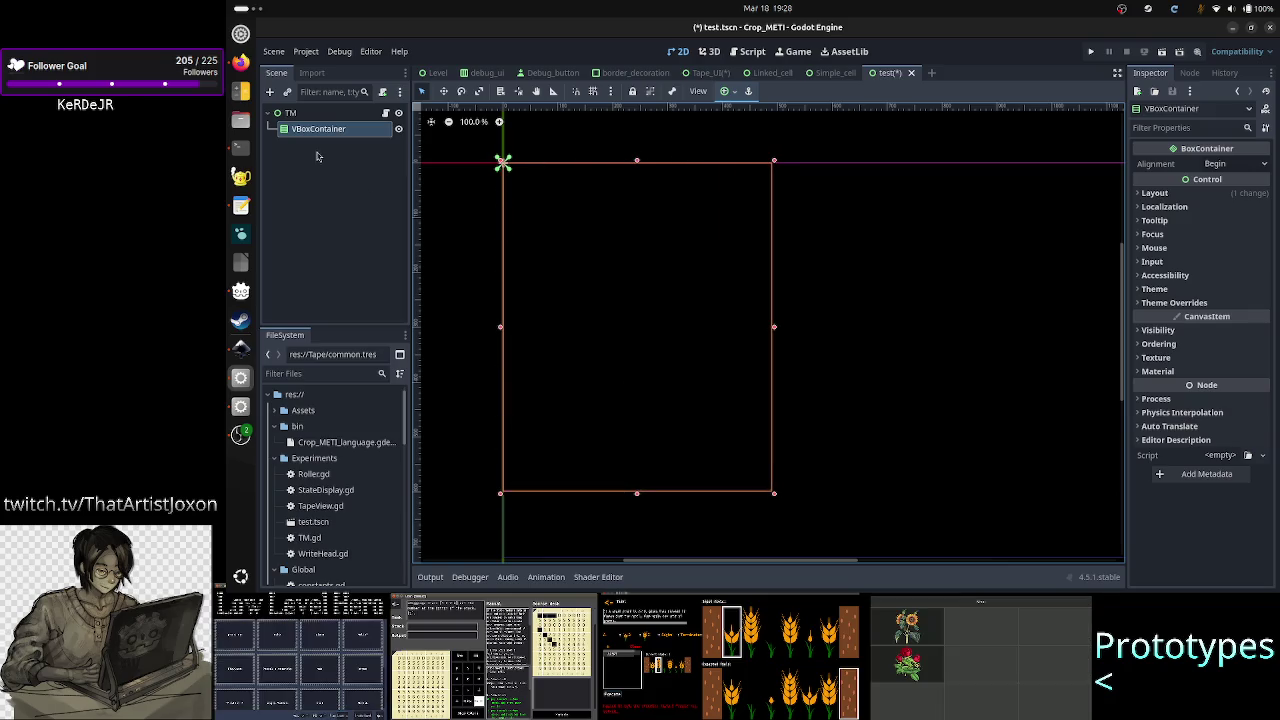
# - Add a Panel inside the VBoxContainer, delete it again, and reselect the VBoxContainer
pyautogui.click(268, 96)
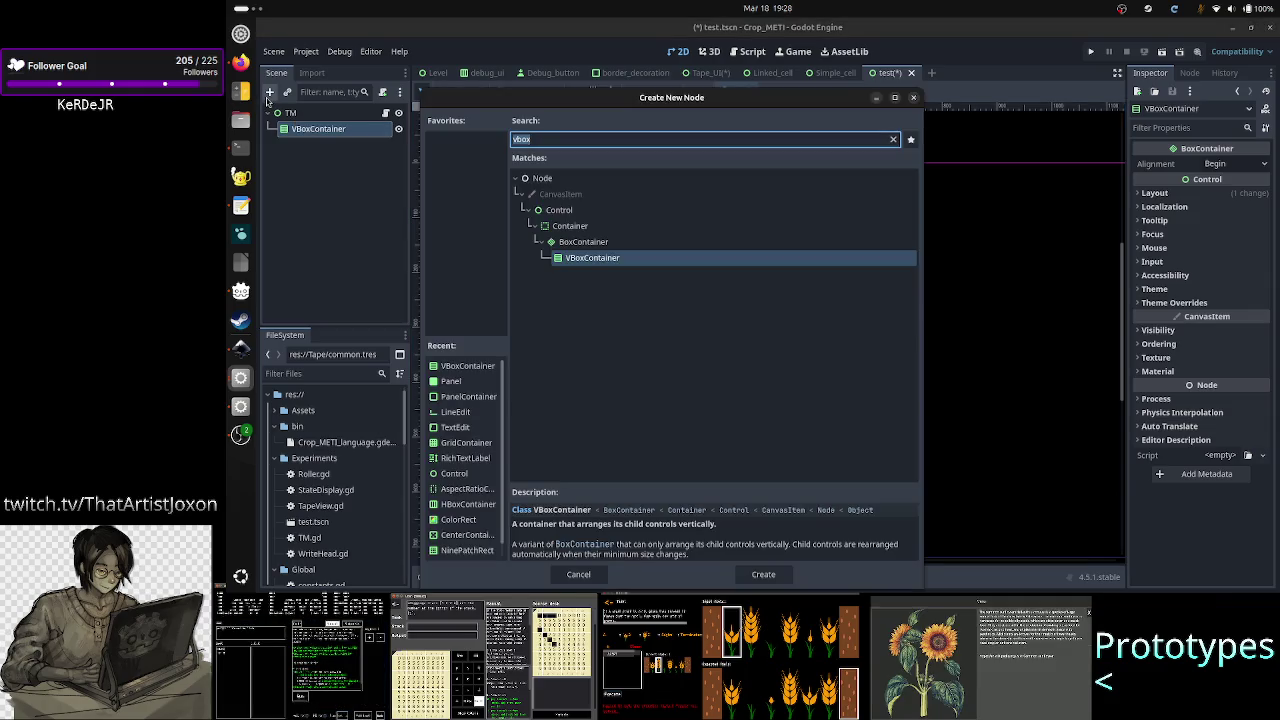
pyautogui.write('panel')
pyautogui.press('Return')
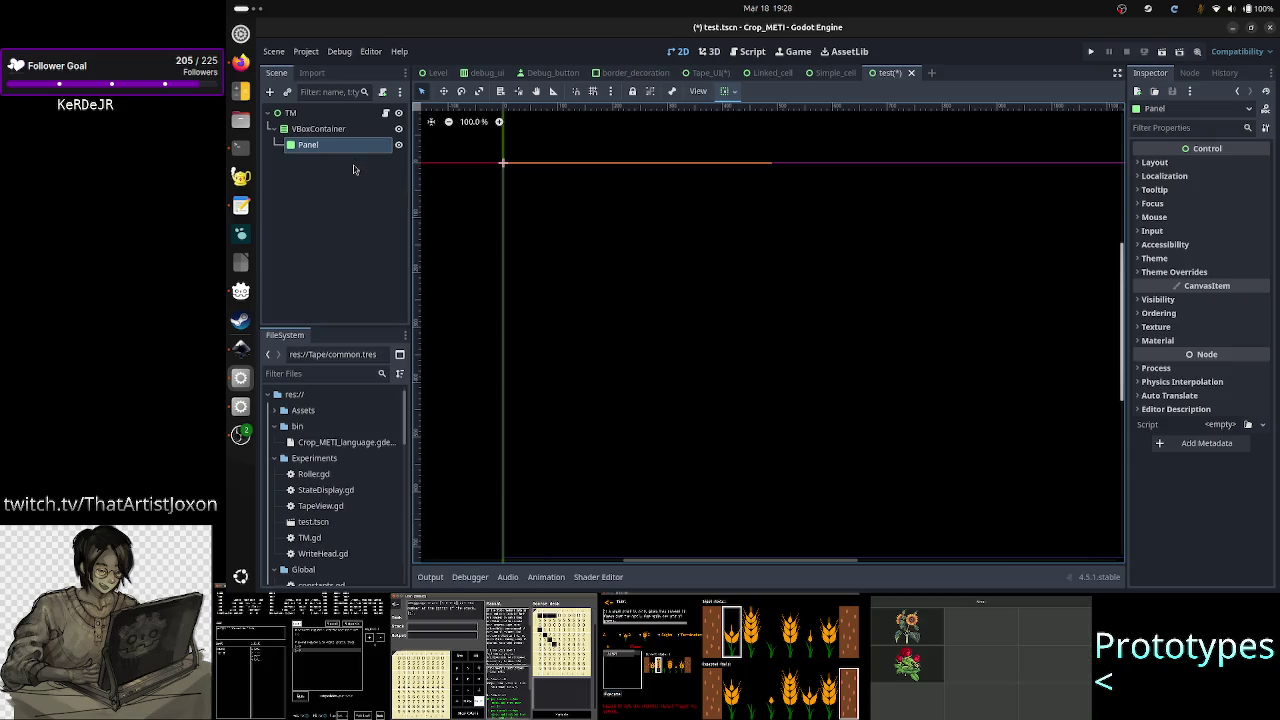
pyautogui.press('Delete')
pyautogui.press('Return')
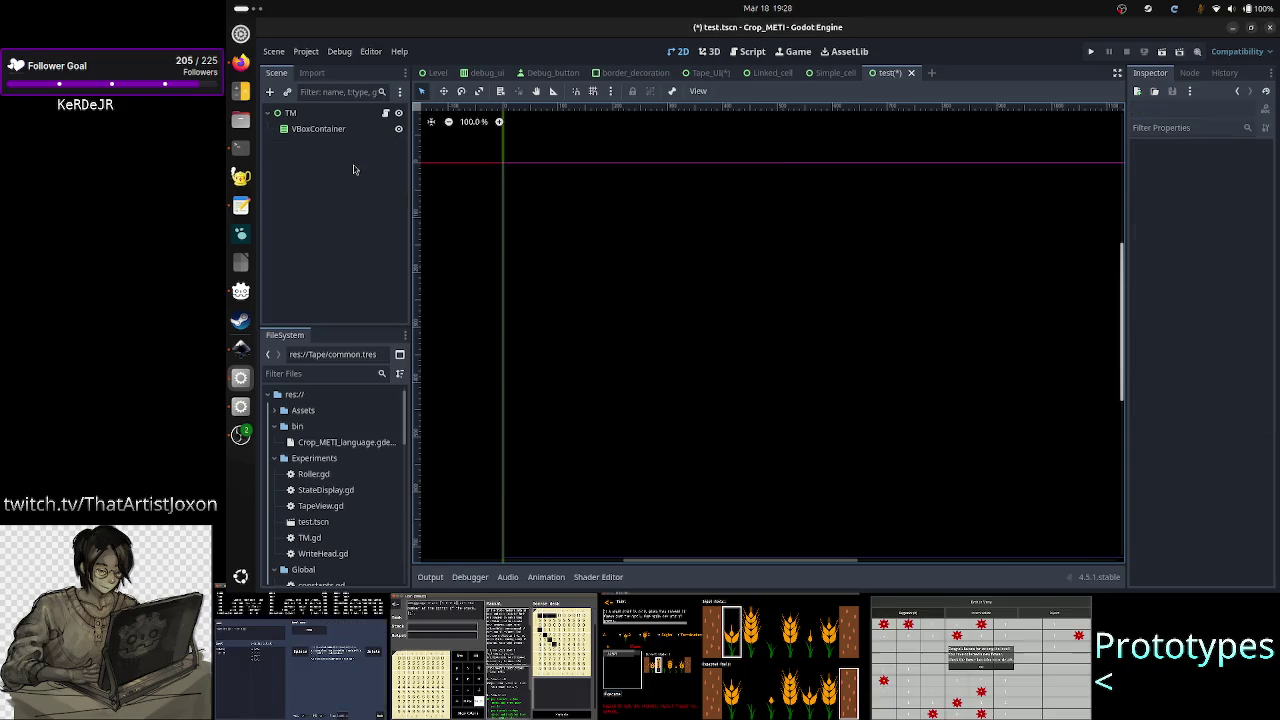
pyautogui.click(310, 129)
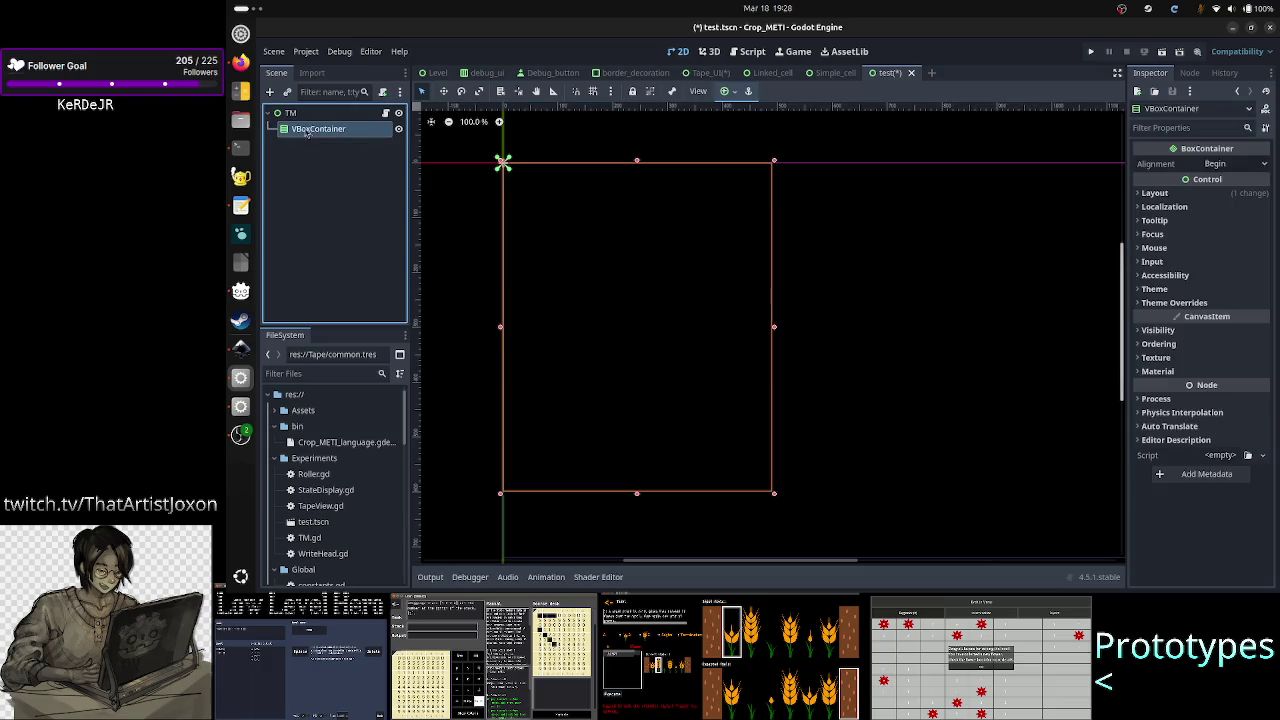
# - Instance Simple_cell.tscn under the VBoxContainer so its '0' cell appears on the canvas
pyautogui.click(270, 92)
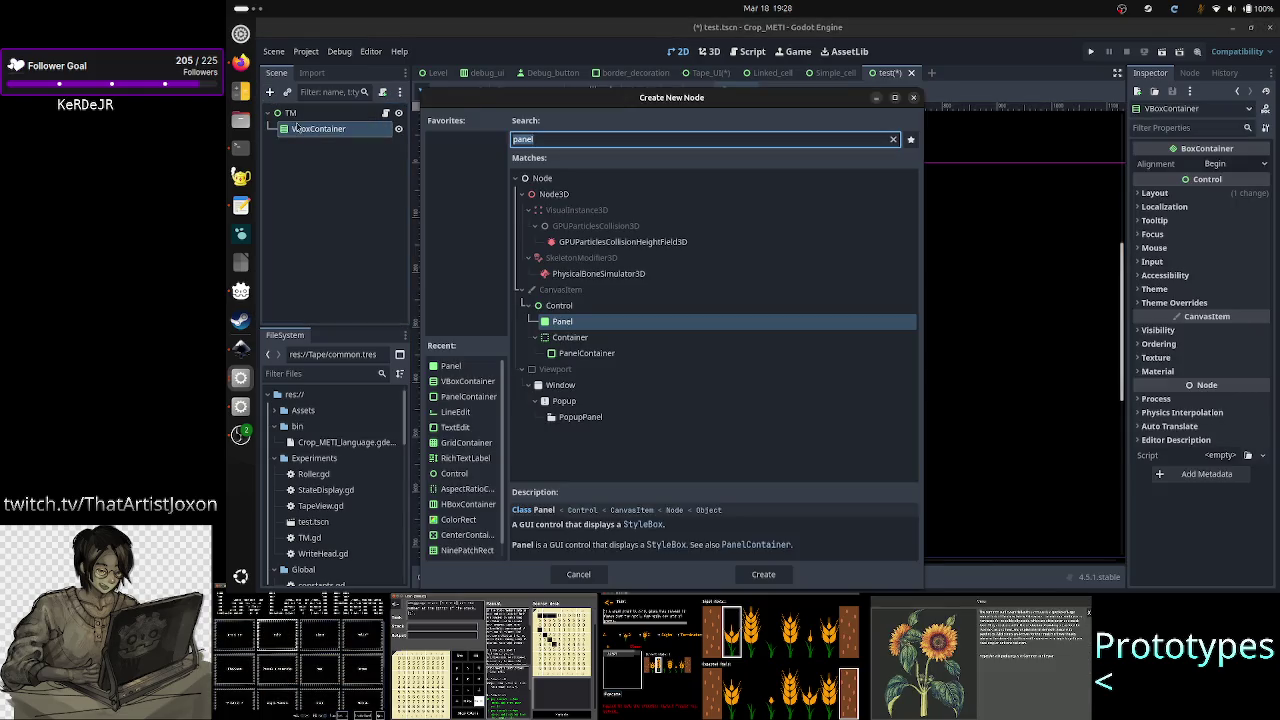
pyautogui.press('Escape')
pyautogui.hotkey('ctrl', 'shift', 'o')
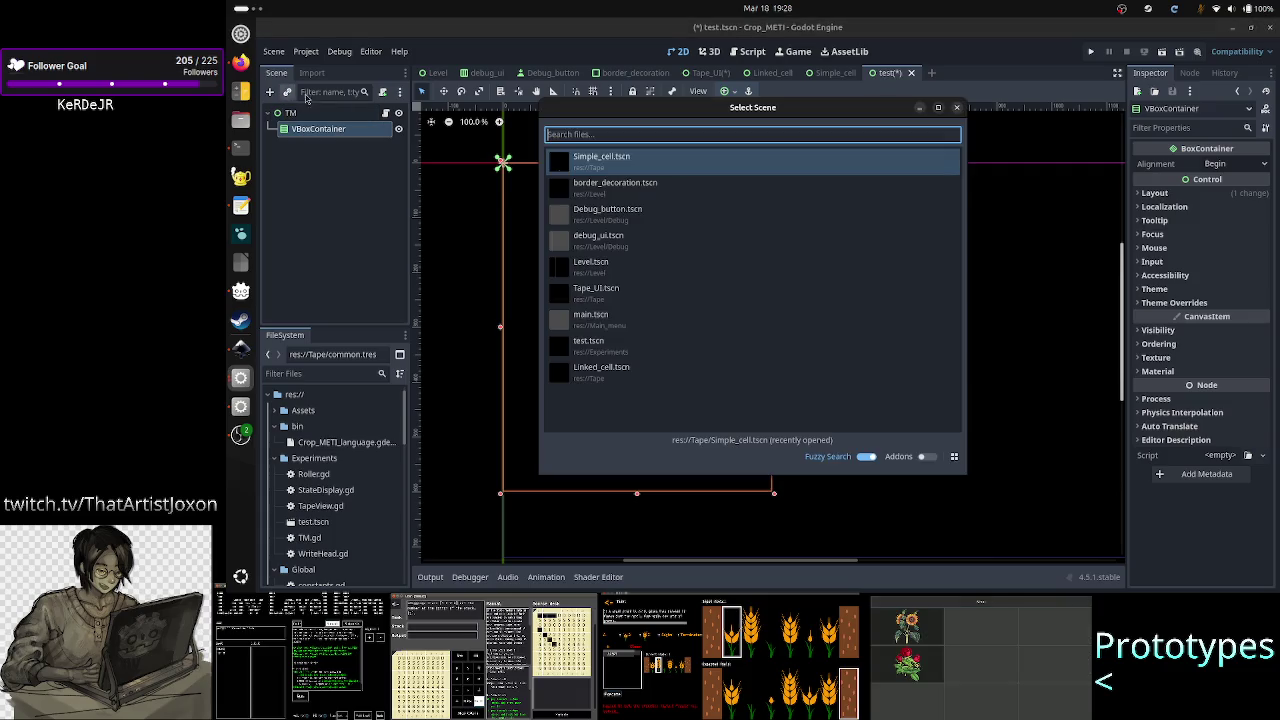
pyautogui.doubleClick(668, 162)
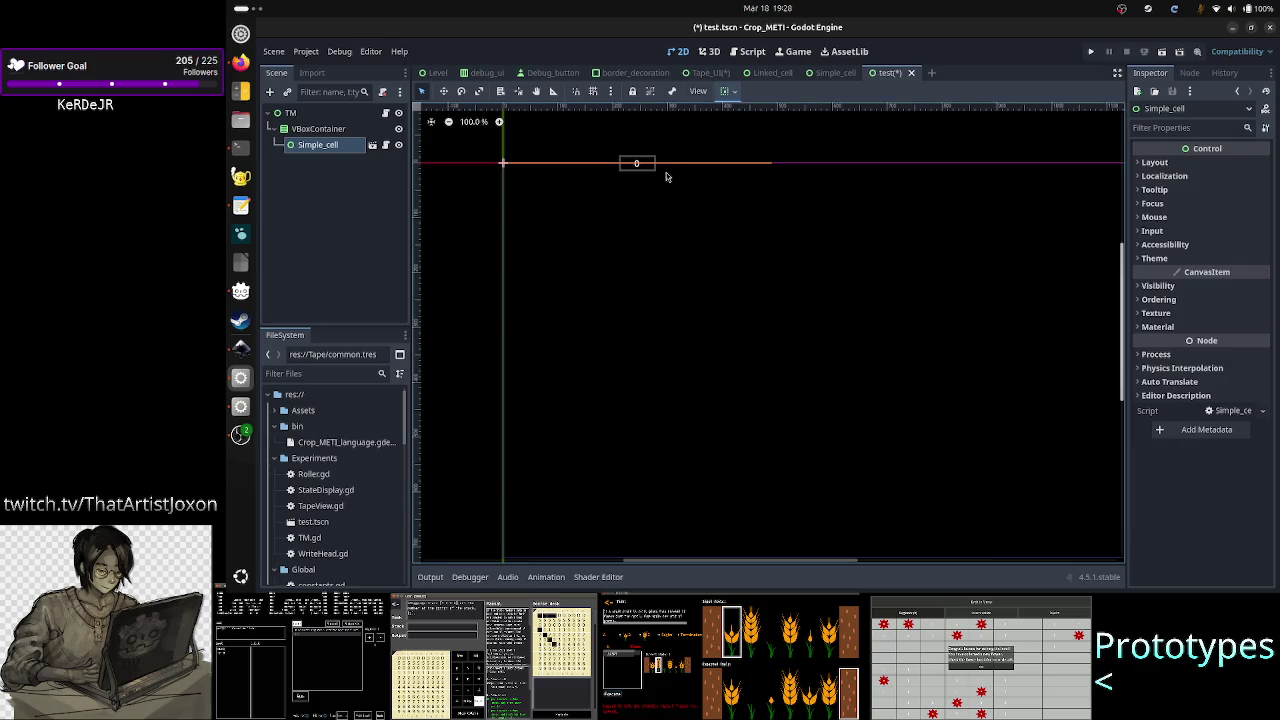
pyautogui.scroll(2, 660, 212)
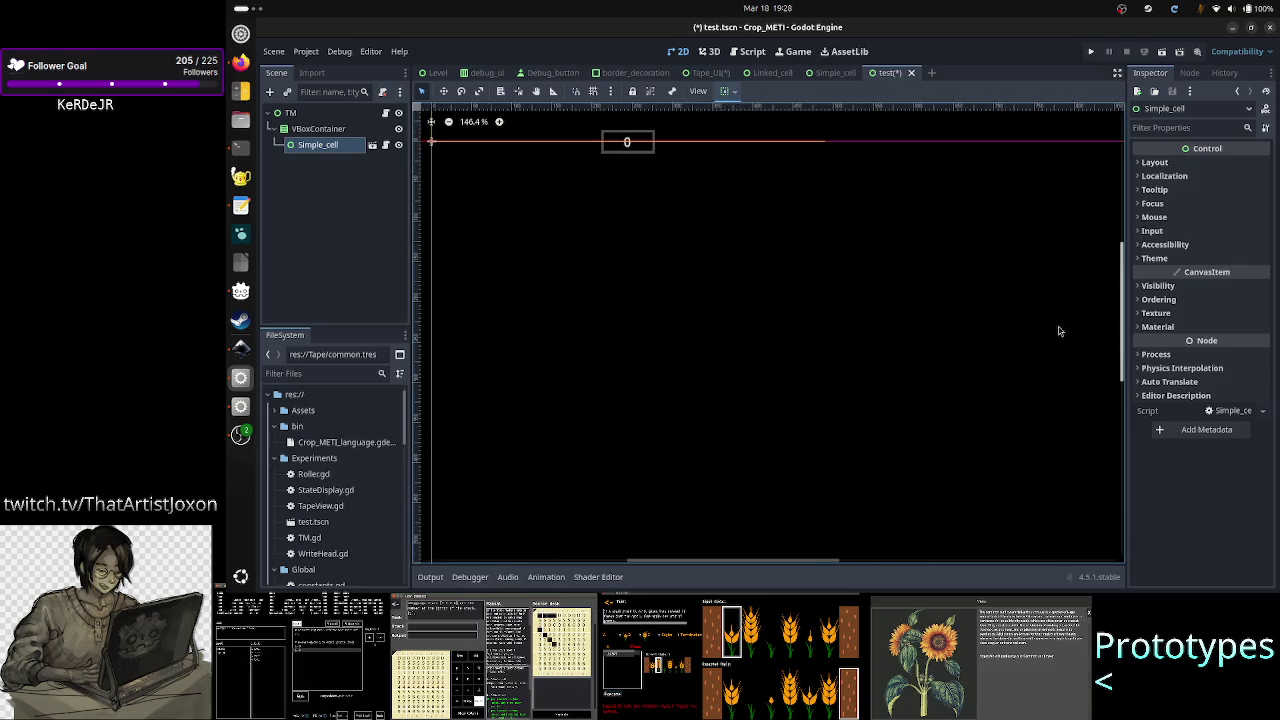
pyautogui.scroll(3, 1123, 328)
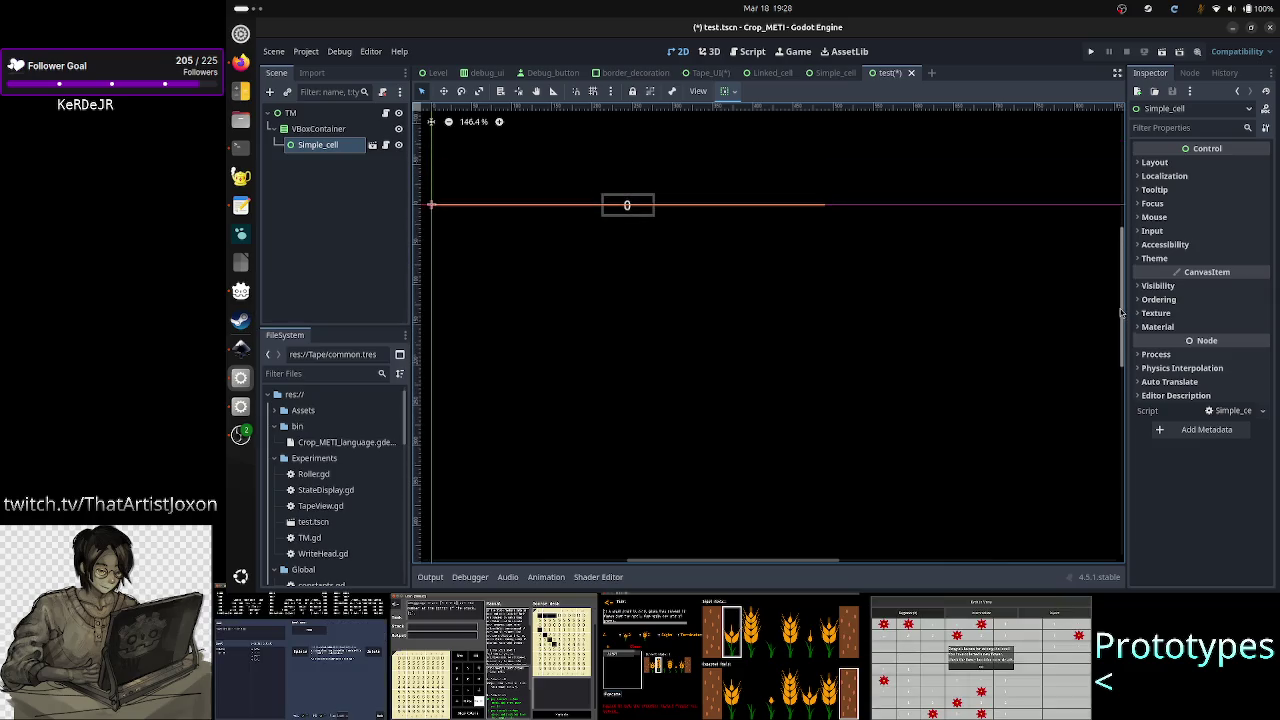
pyautogui.scroll(4, 665, 197)
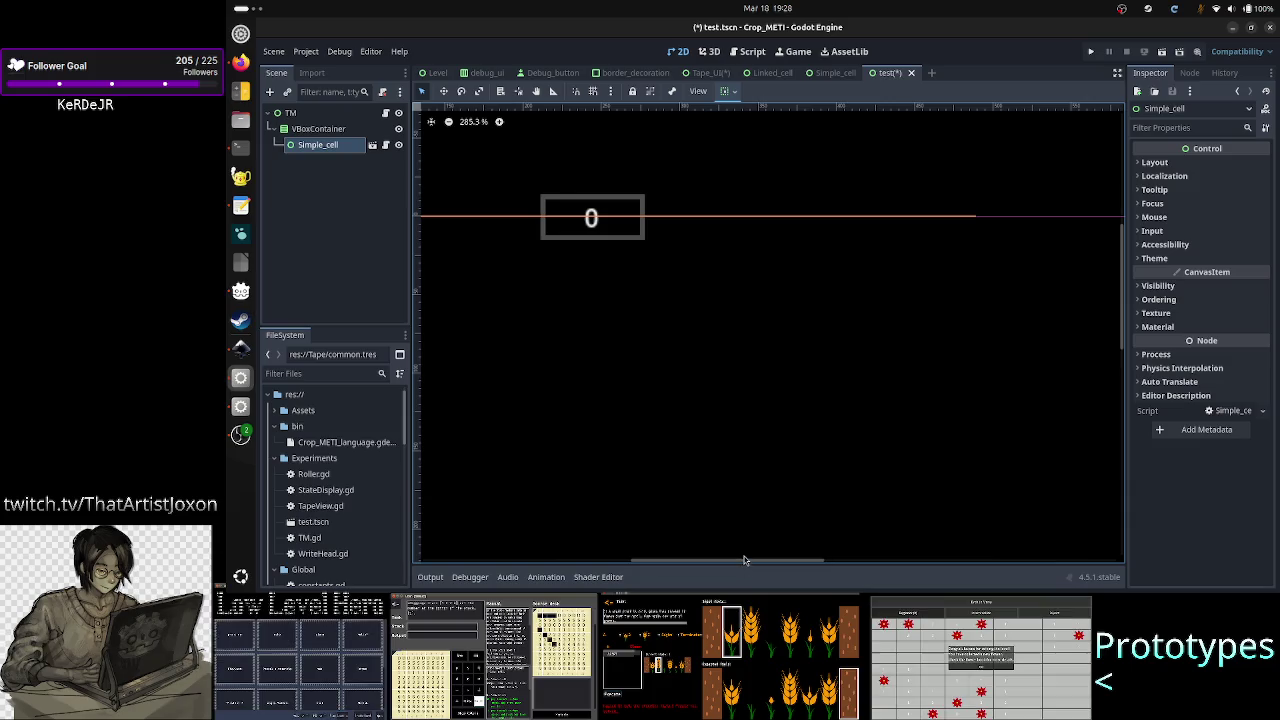
pyautogui.moveTo(741, 562)
pyautogui.mouseDown()
pyautogui.moveTo(693, 565)
pyautogui.moveTo(710, 563)
pyautogui.mouseUp()
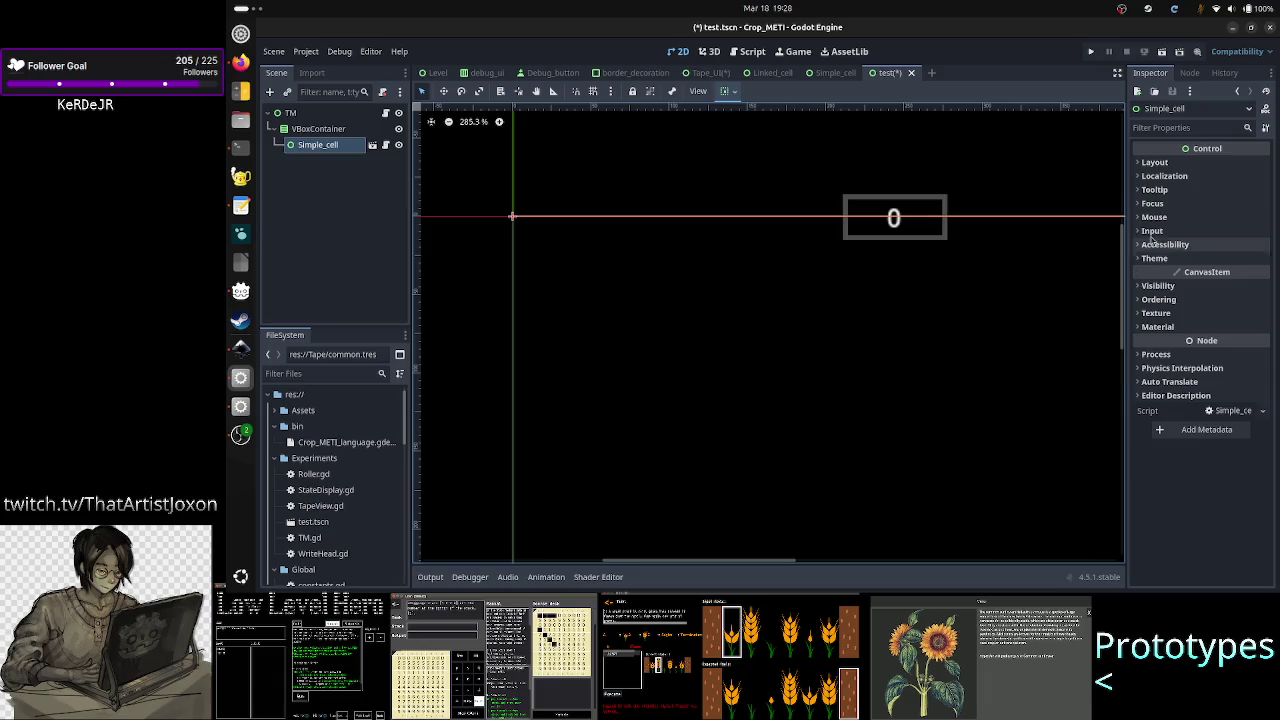
# - Reveal Simple_cell's Layout > Container Sizing and set its horizontal sizing to Shrink End
pyautogui.click(1178, 164)
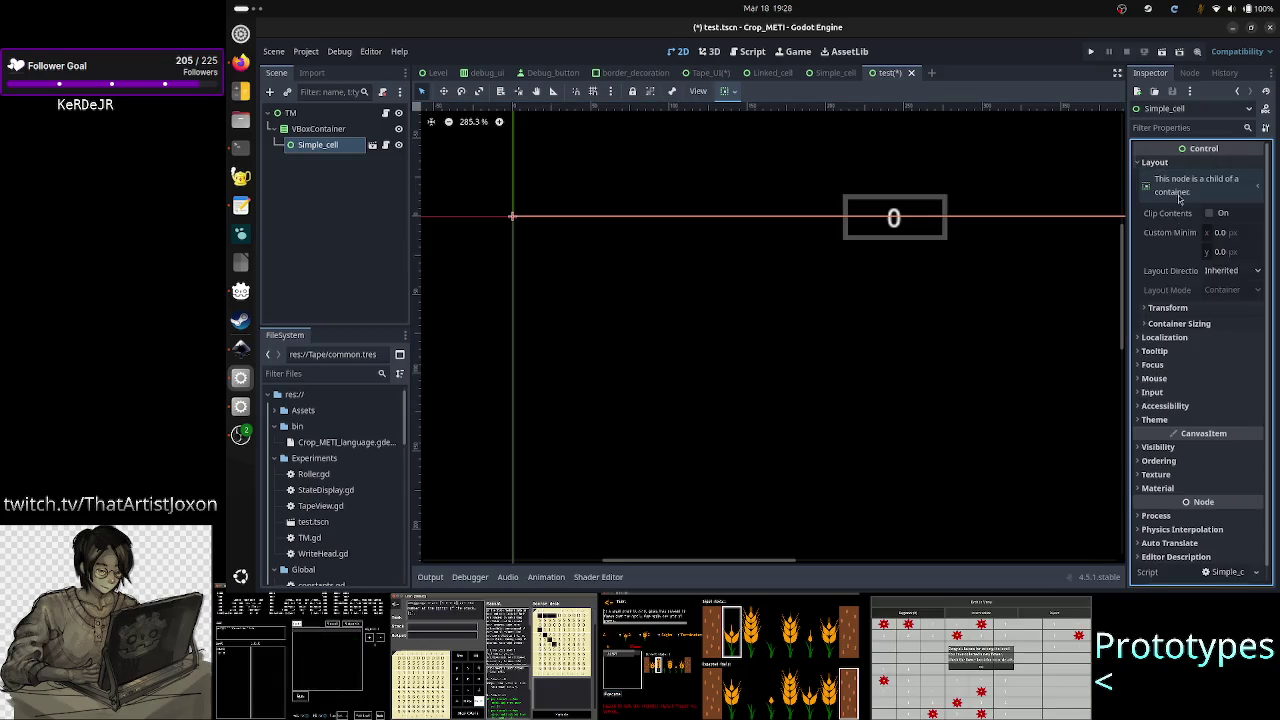
pyautogui.click(1176, 324)
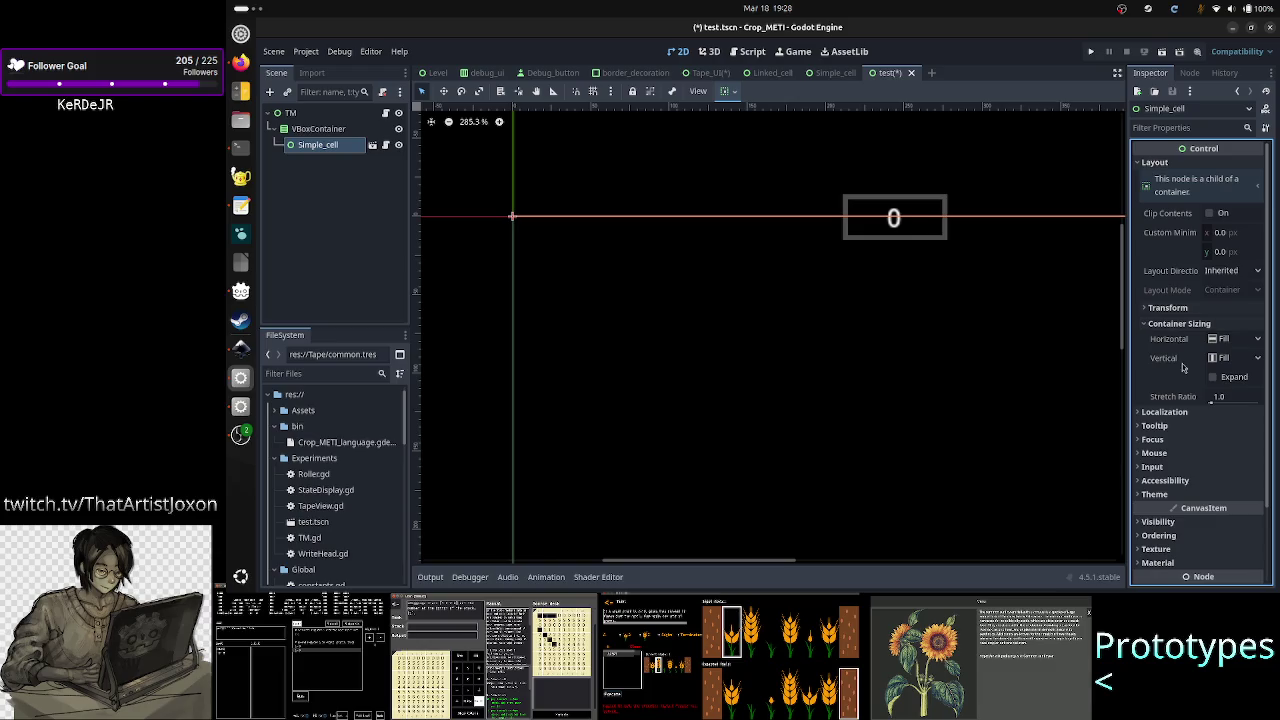
pyautogui.click(1257, 341)
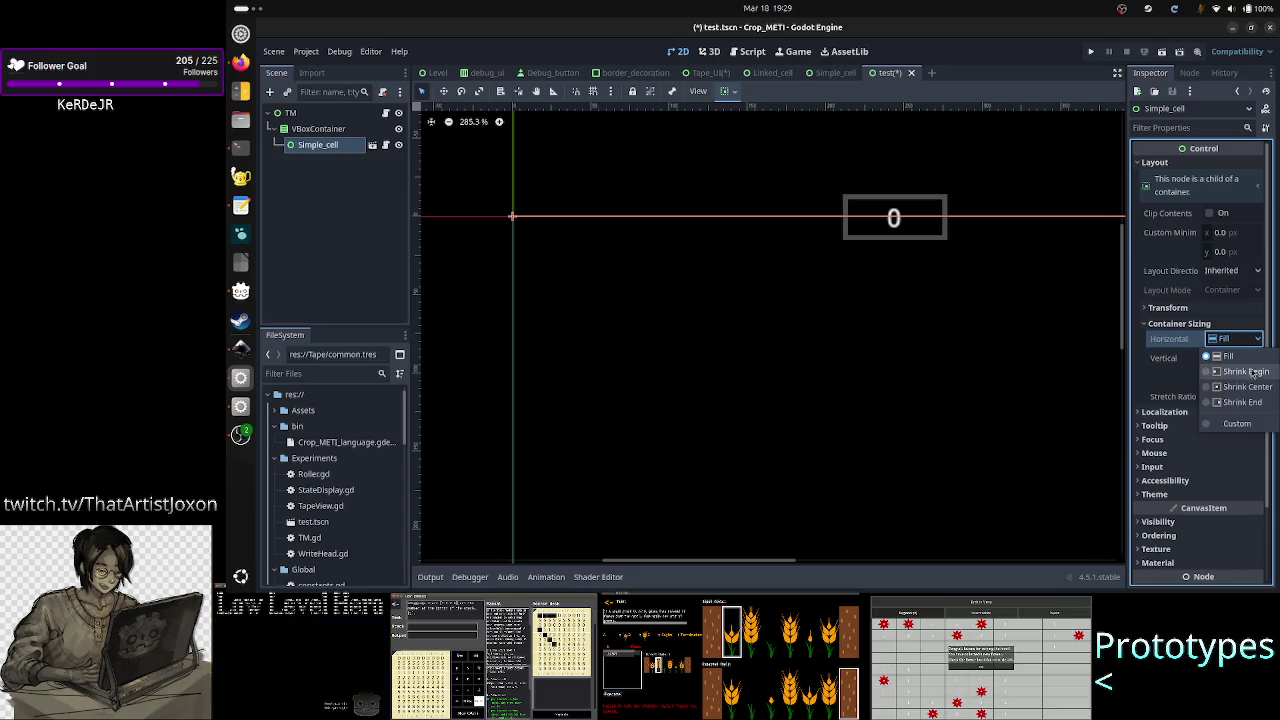
pyautogui.click(1251, 402)
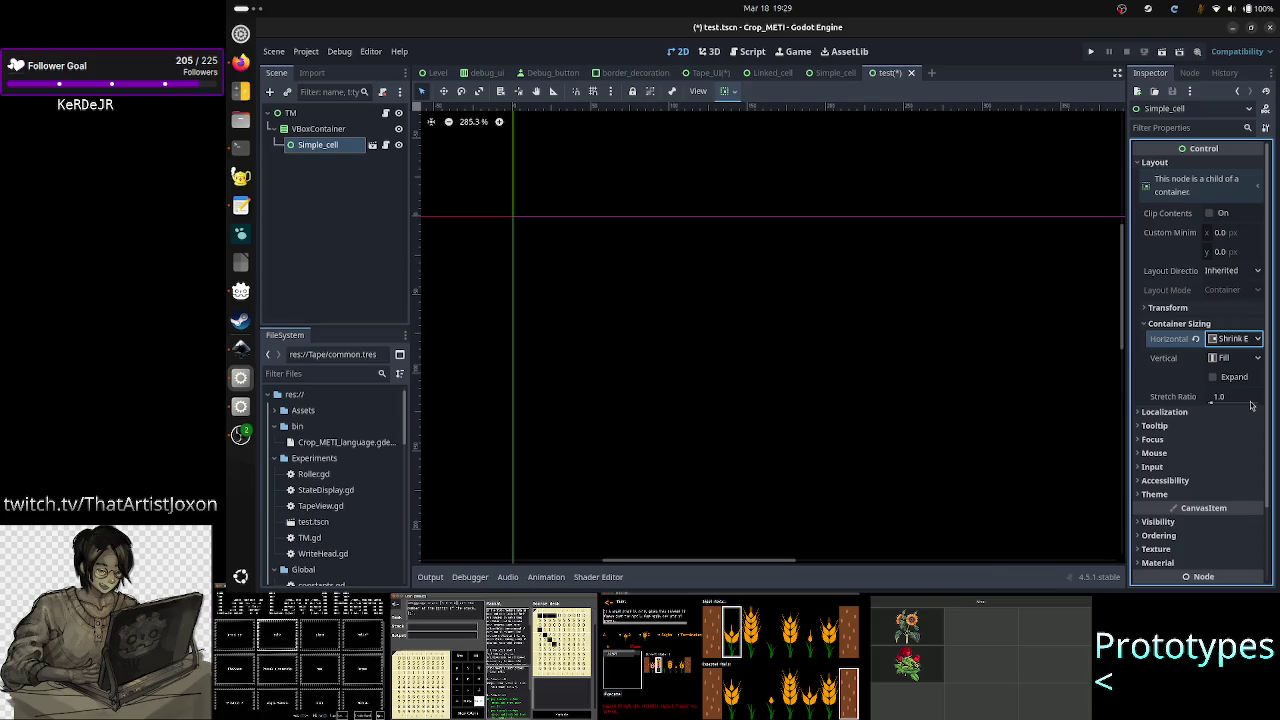
pyautogui.scroll(-5, 915, 469)
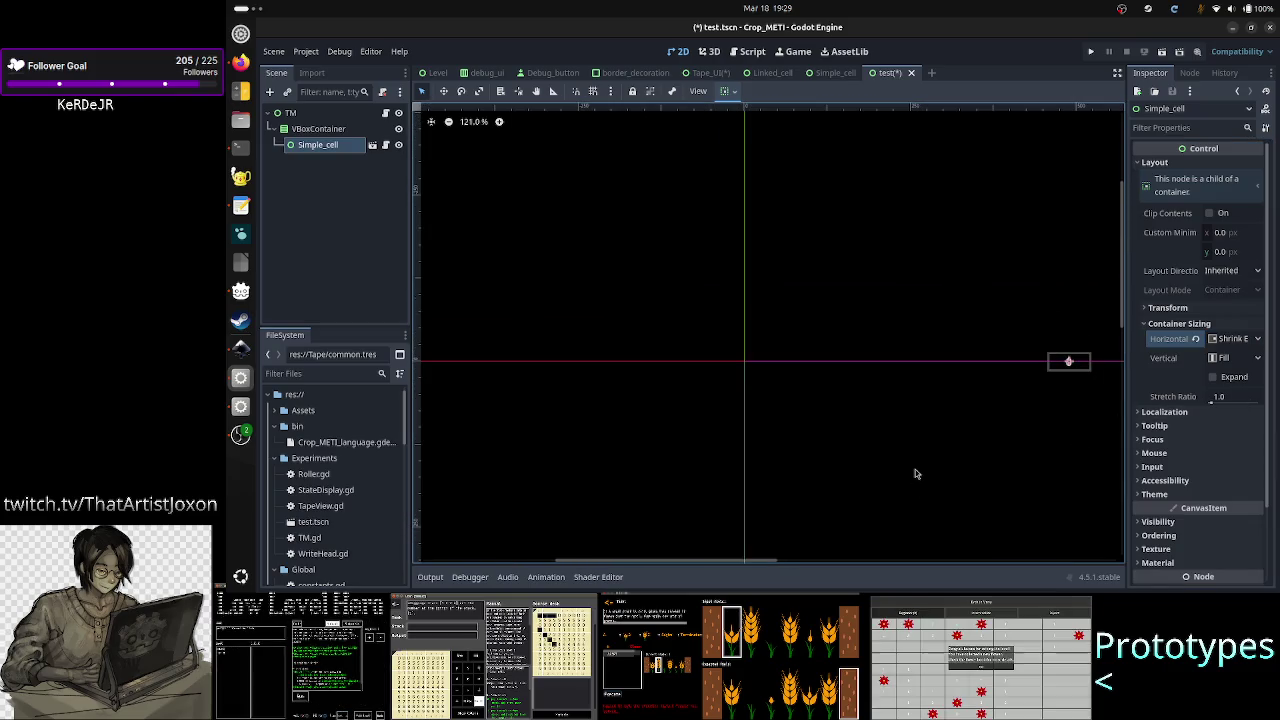
pyautogui.scroll(1, 915, 469)
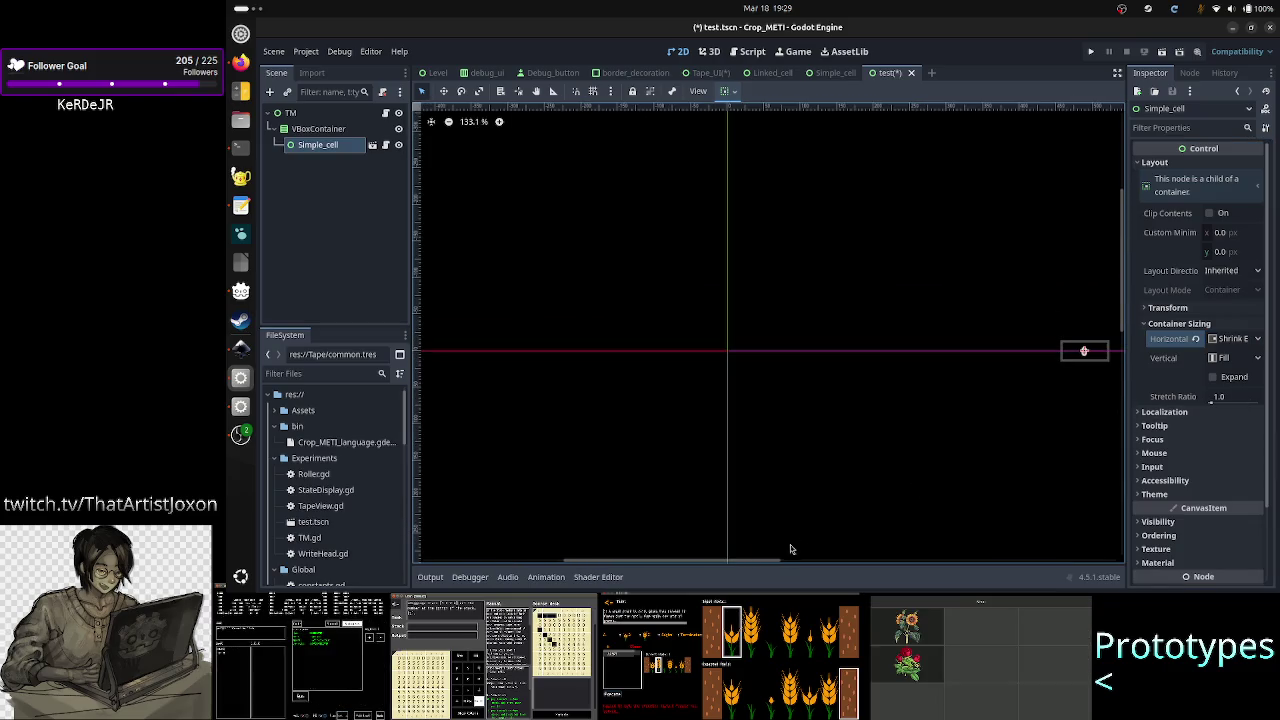
pyautogui.moveTo(760, 562)
pyautogui.mouseDown()
pyautogui.moveTo(921, 556)
pyautogui.moveTo(770, 555)
pyautogui.moveTo(819, 553)
pyautogui.mouseUp()
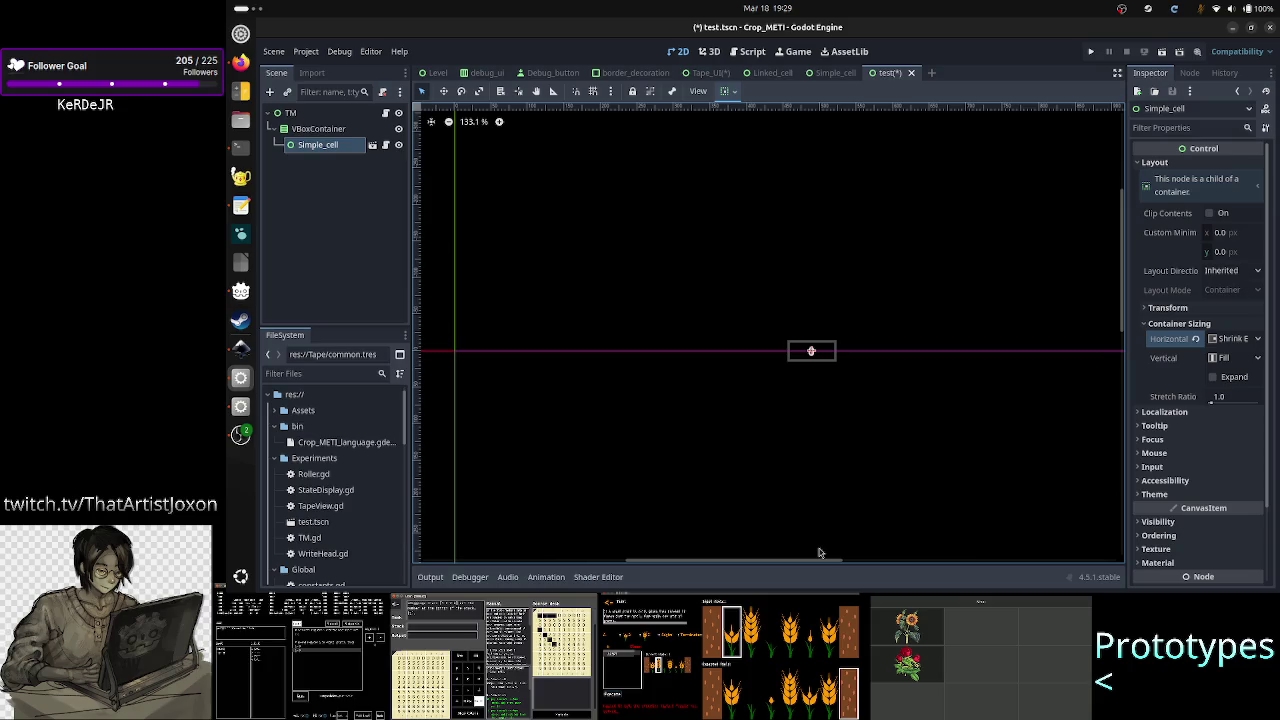
# - Try vertical Shrink End, revert both axes to Fill, and toggle vertical Expand on then off
pyautogui.click(1234, 357)
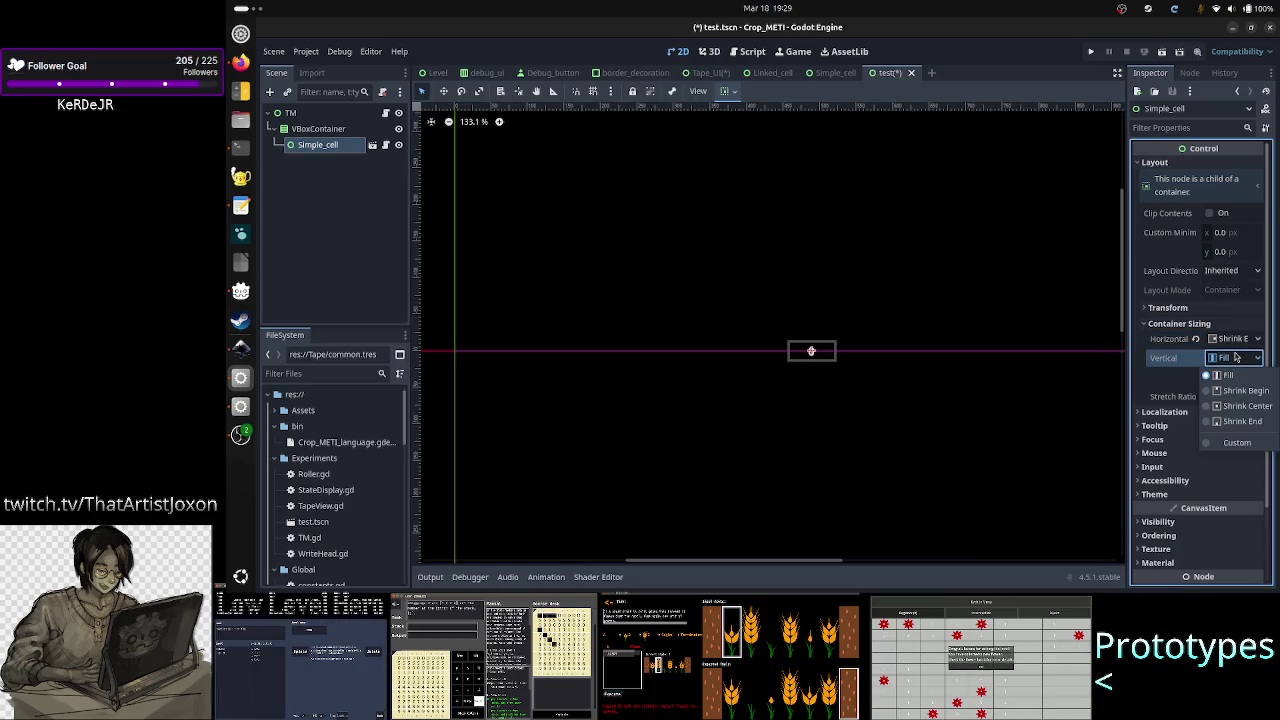
pyautogui.click(1244, 422)
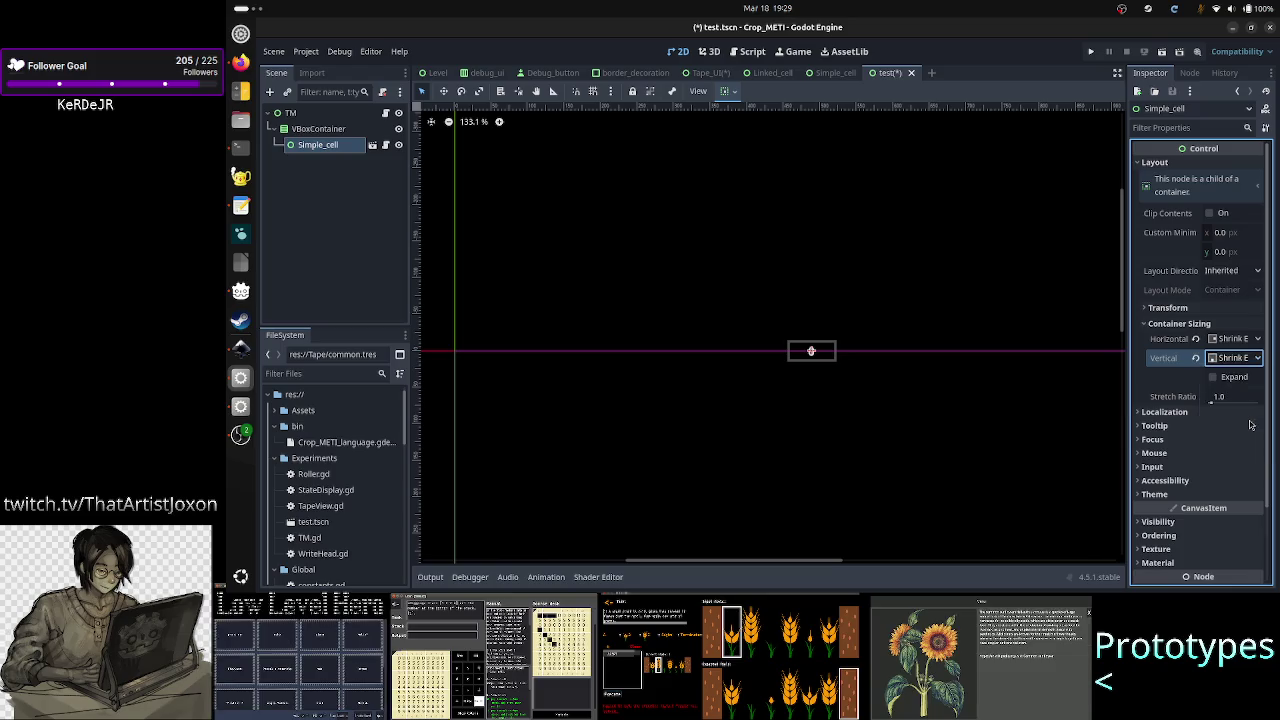
pyautogui.click(1195, 357)
pyautogui.click(1196, 340)
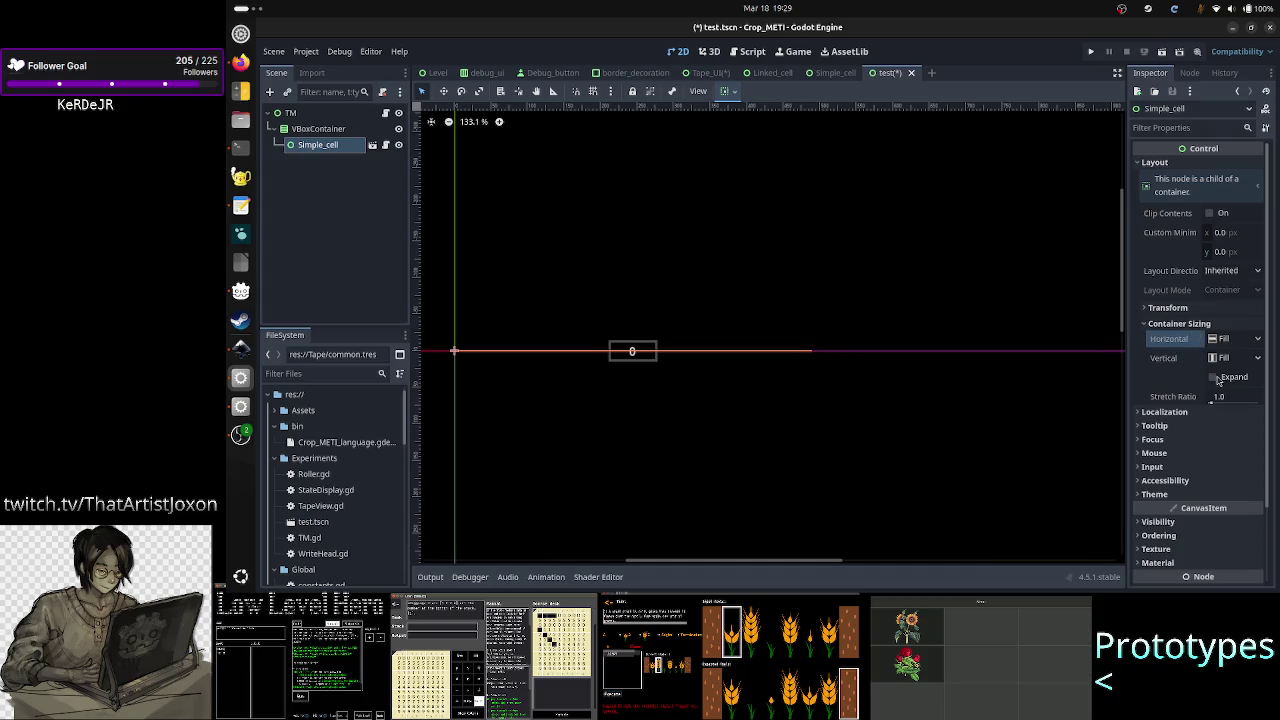
pyautogui.click(1214, 377)
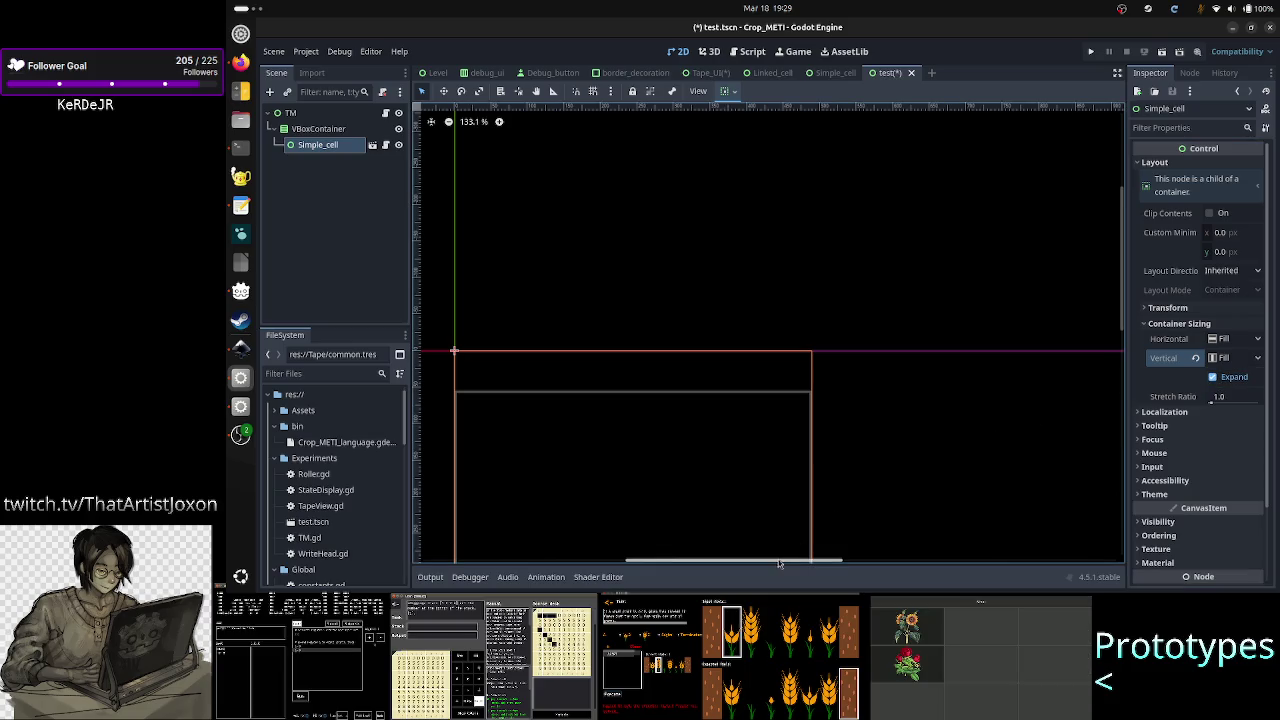
pyautogui.moveTo(780, 563); pyautogui.dragTo(724, 571)
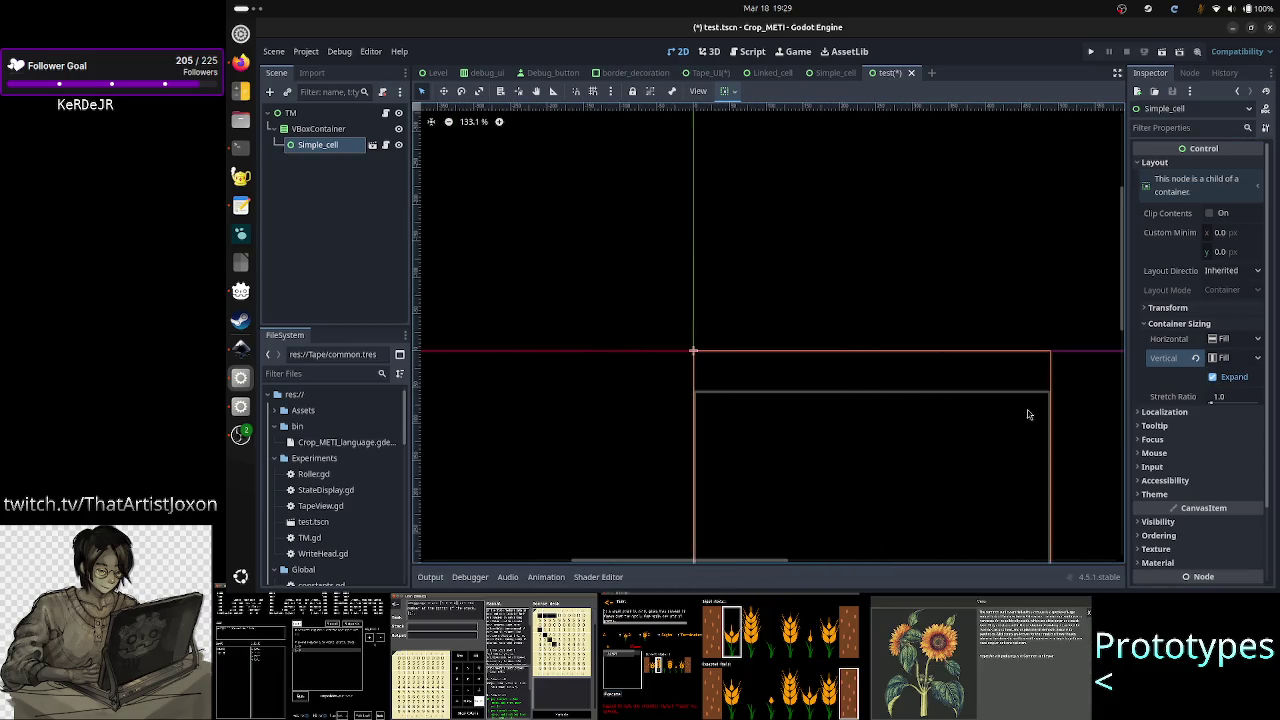
pyautogui.moveTo(1126, 314); pyautogui.dragTo(1117, 382)
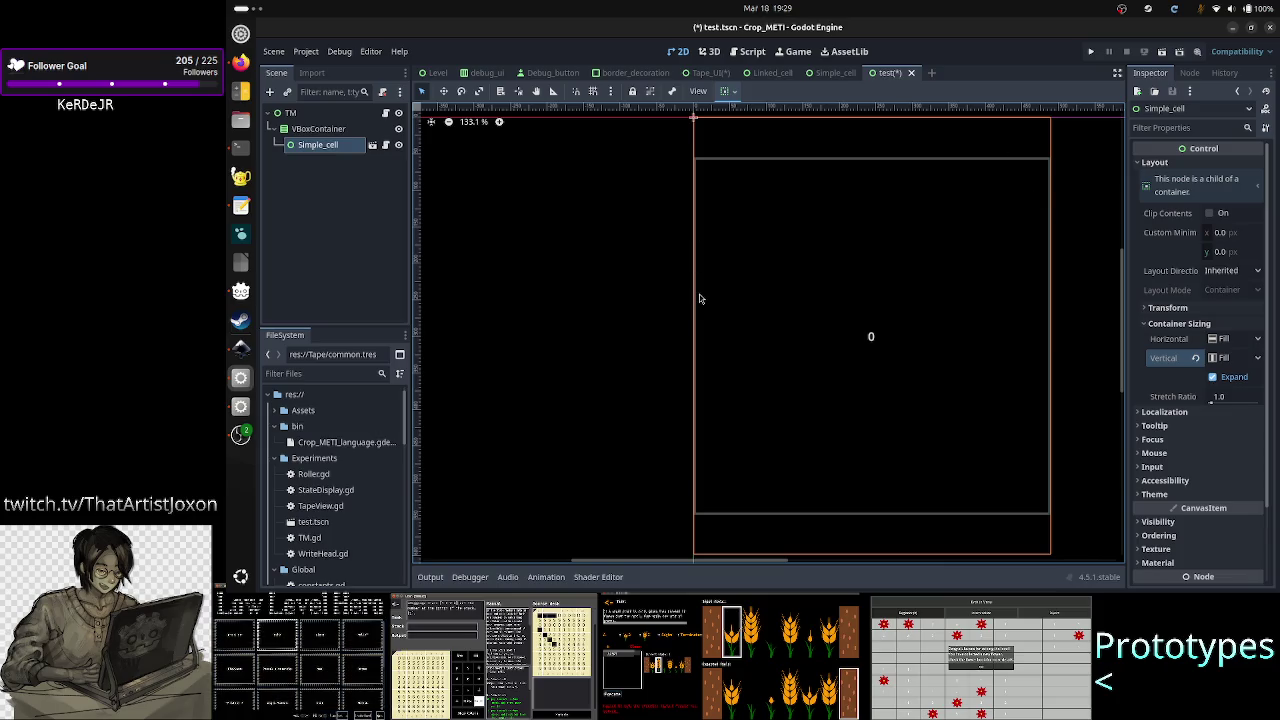
pyautogui.click(1212, 376)
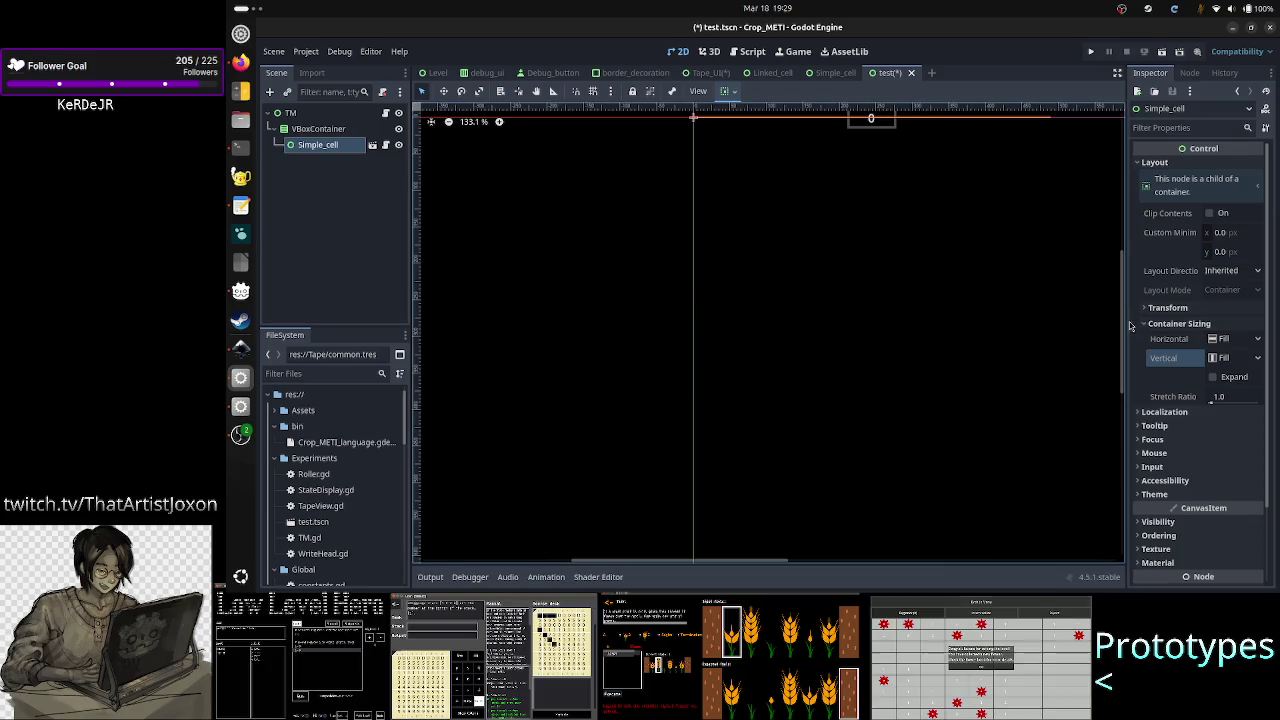
pyautogui.moveTo(1124, 330); pyautogui.dragTo(1124, 307)
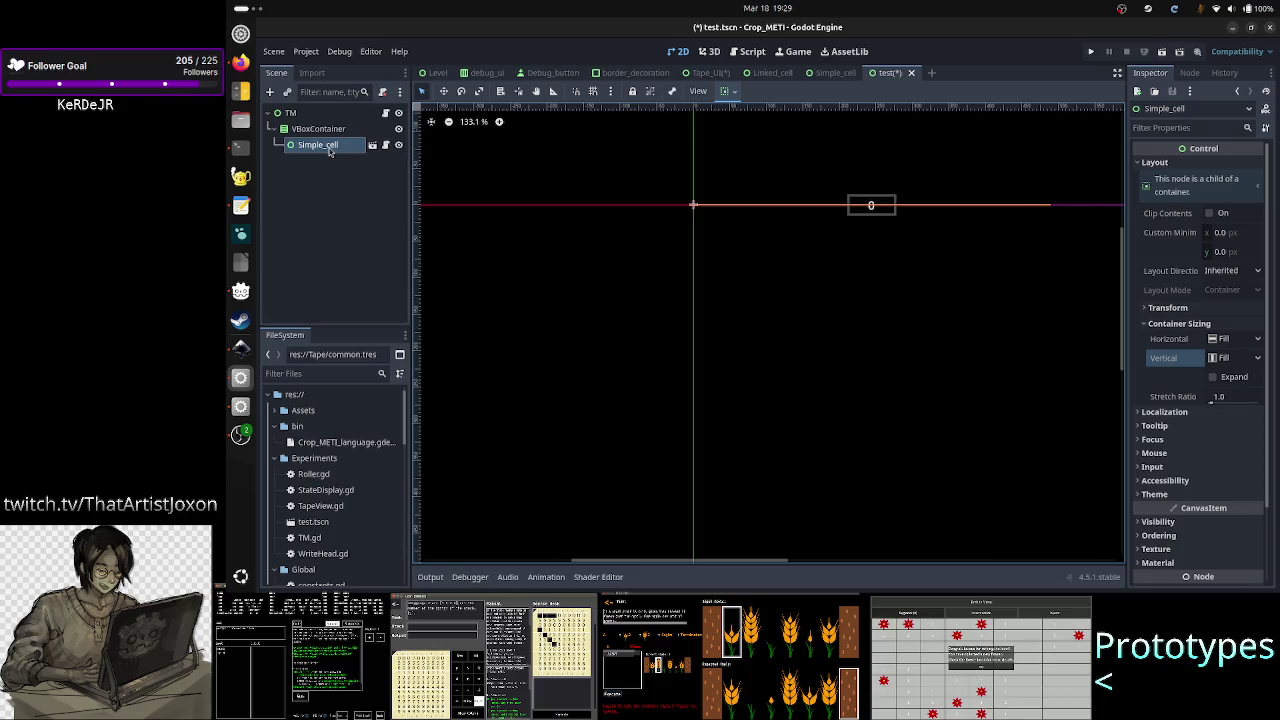
# - Delete the Simple_cell instance and reselect the VBoxContainer
pyautogui.press('Delete')
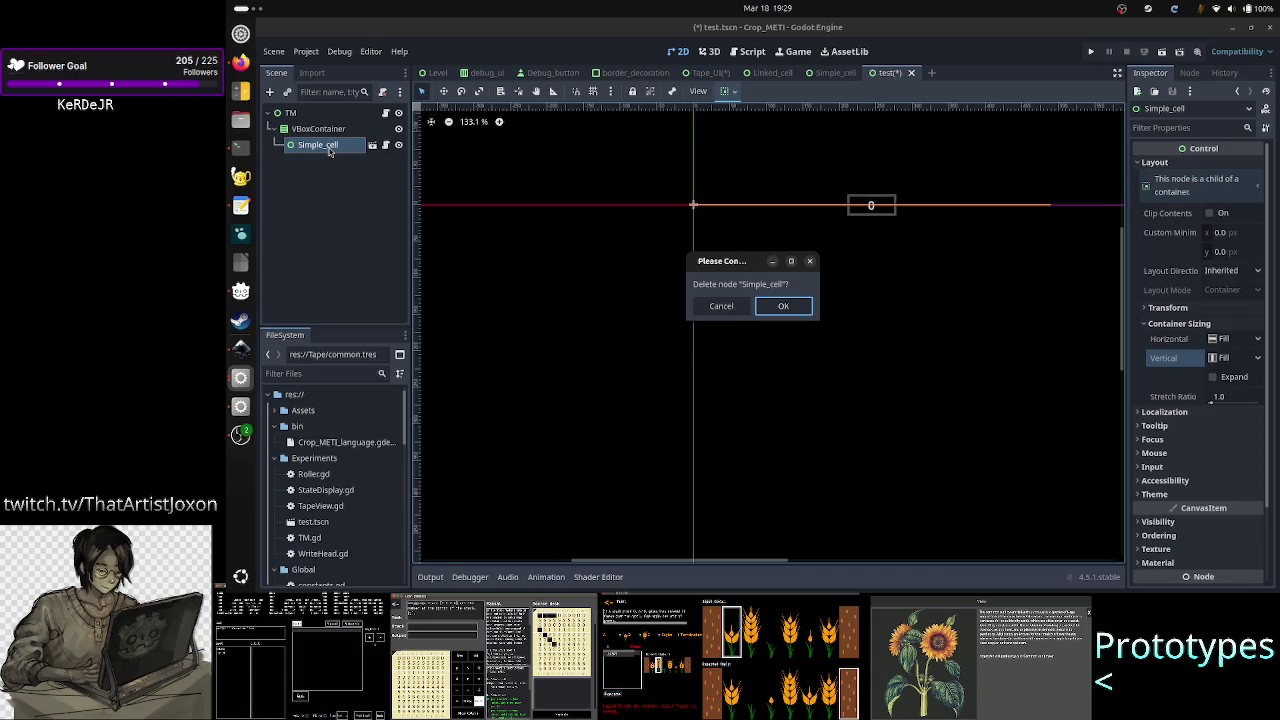
pyautogui.press('Return')
pyautogui.click(312, 130)
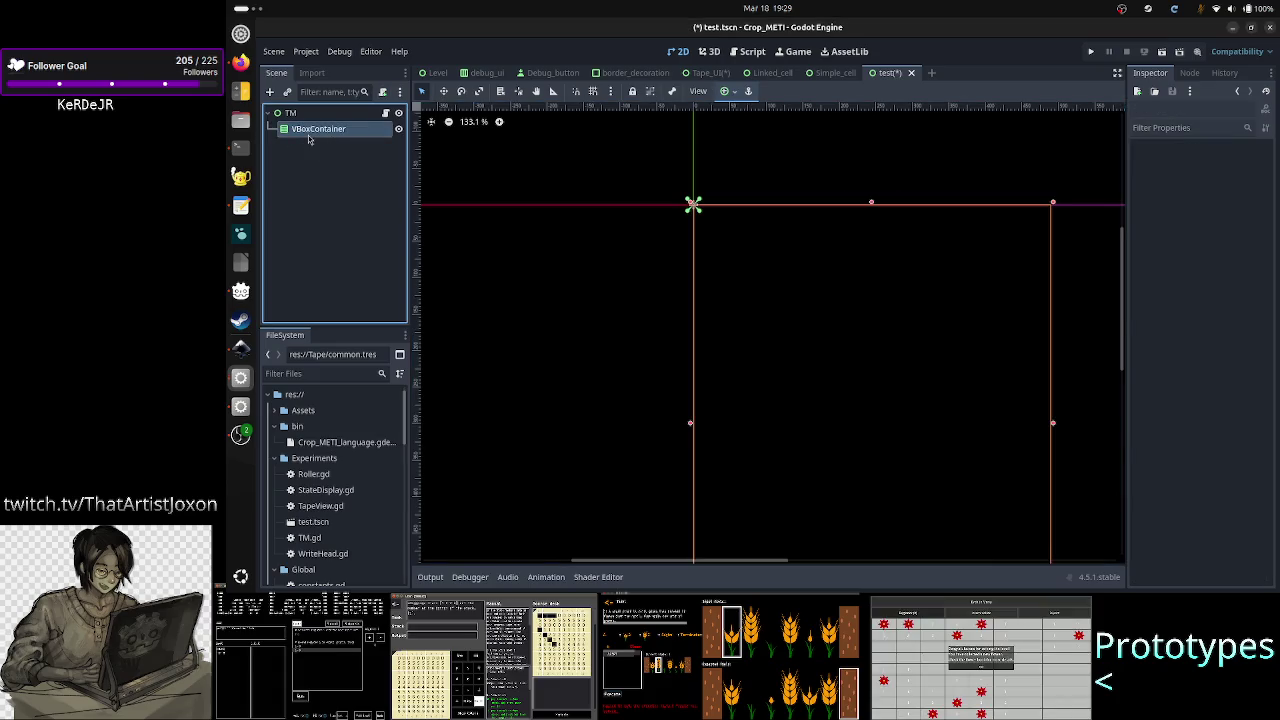
# - Instance Debug_button.tscn, found by searching 'deb', under the VBoxContainer, showing a Stop button
pyautogui.click(271, 92)
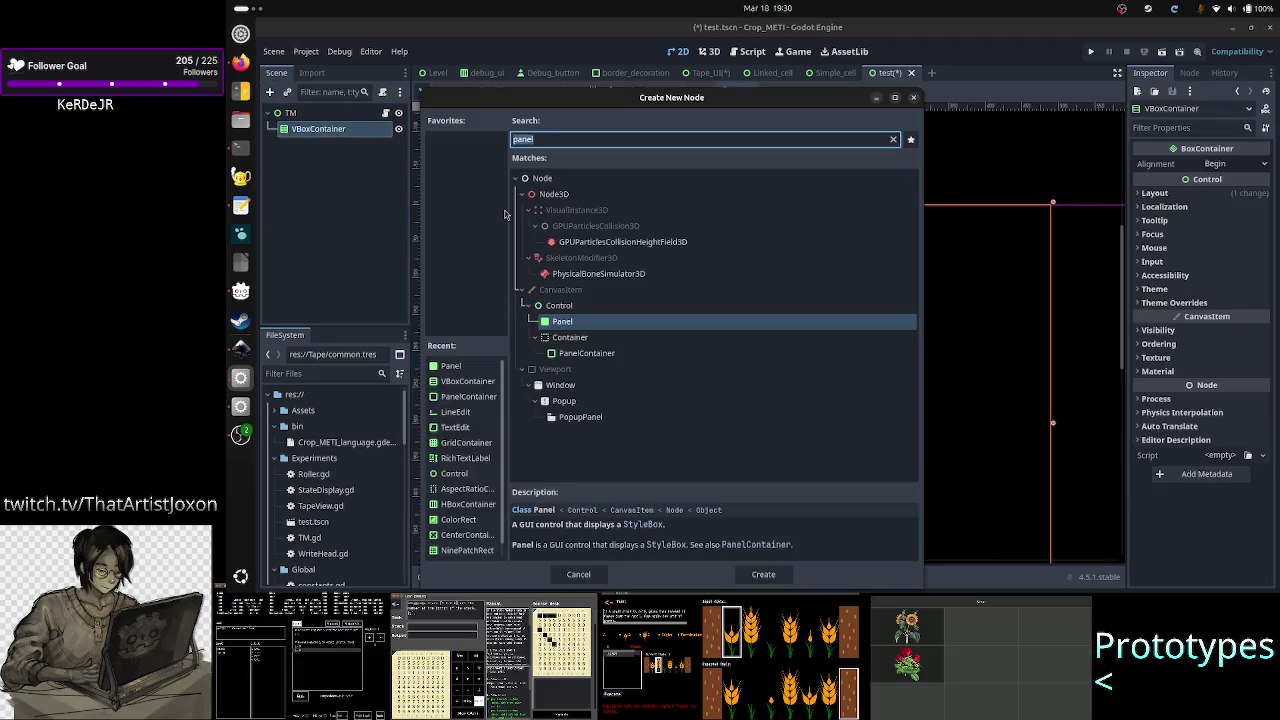
pyautogui.press('Escape')
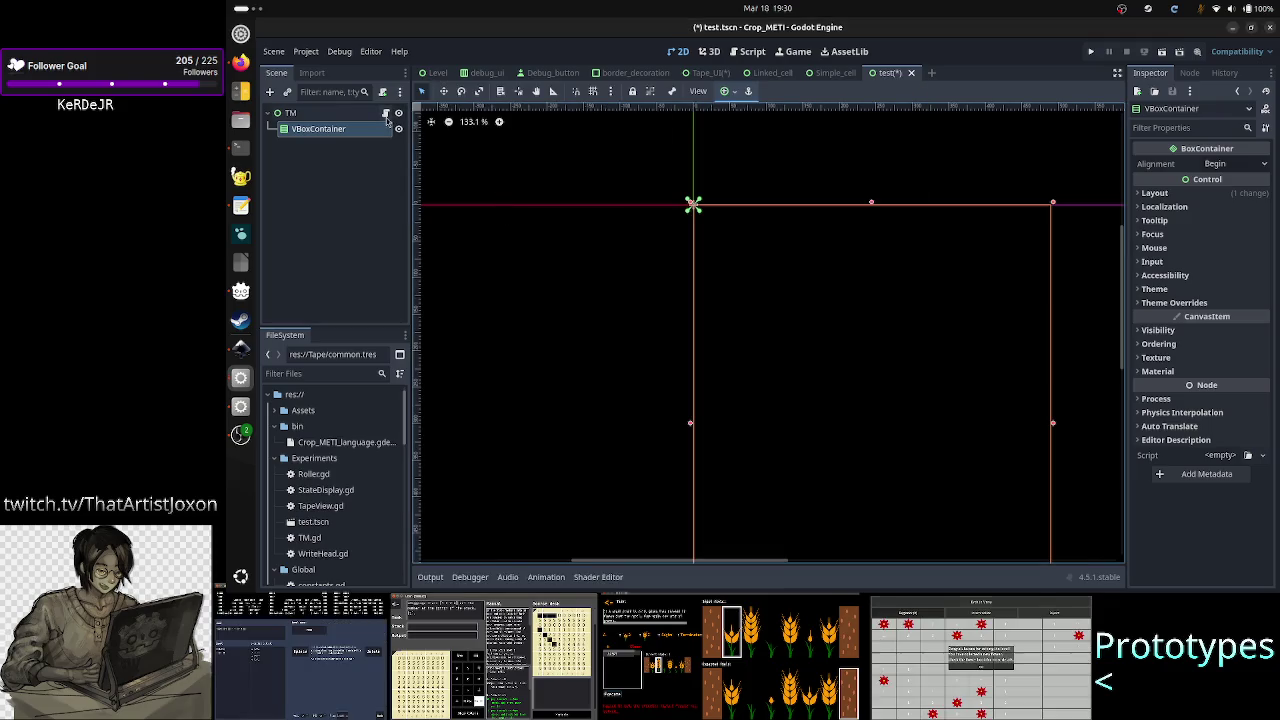
pyautogui.click(287, 92)
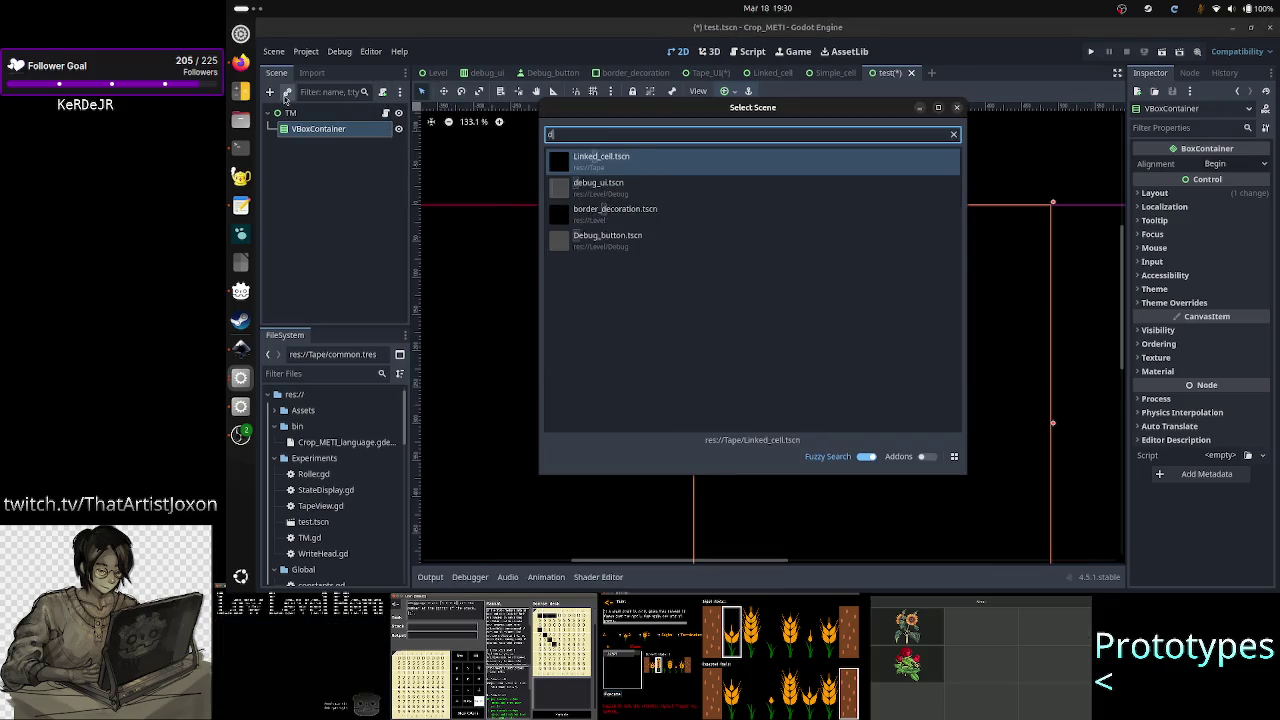
pyautogui.write('deb')
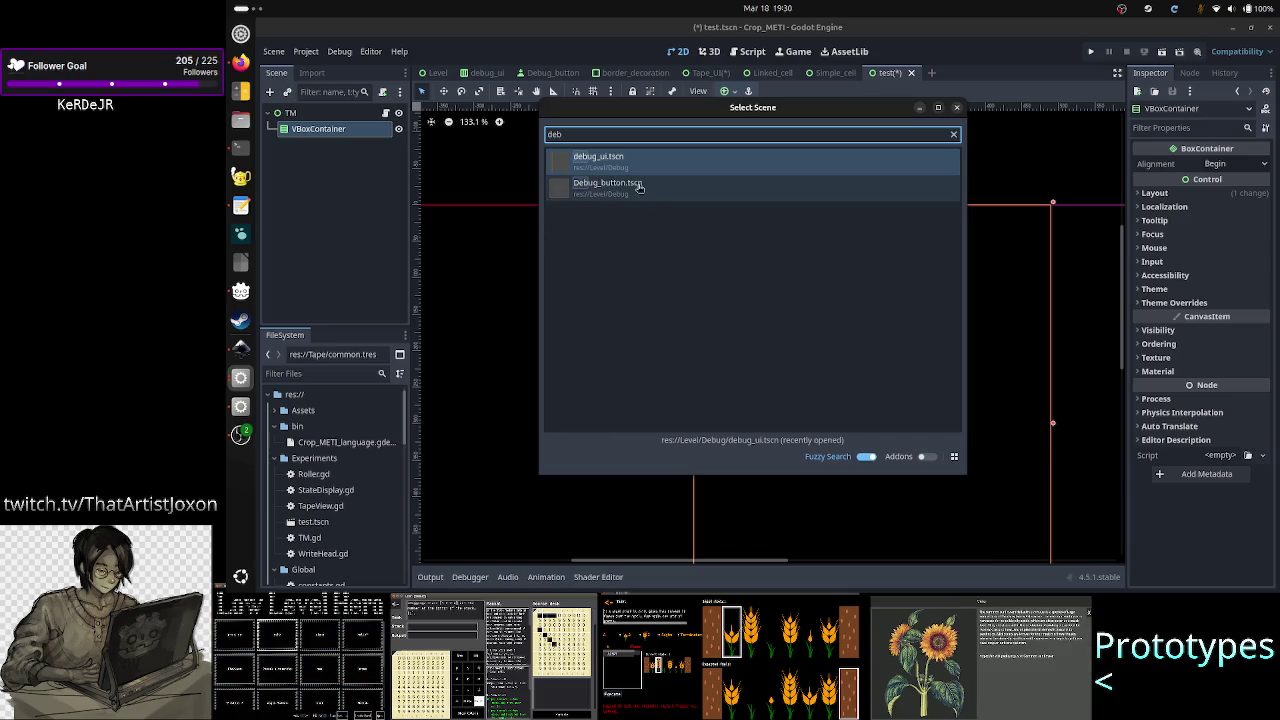
pyautogui.doubleClick(650, 189)
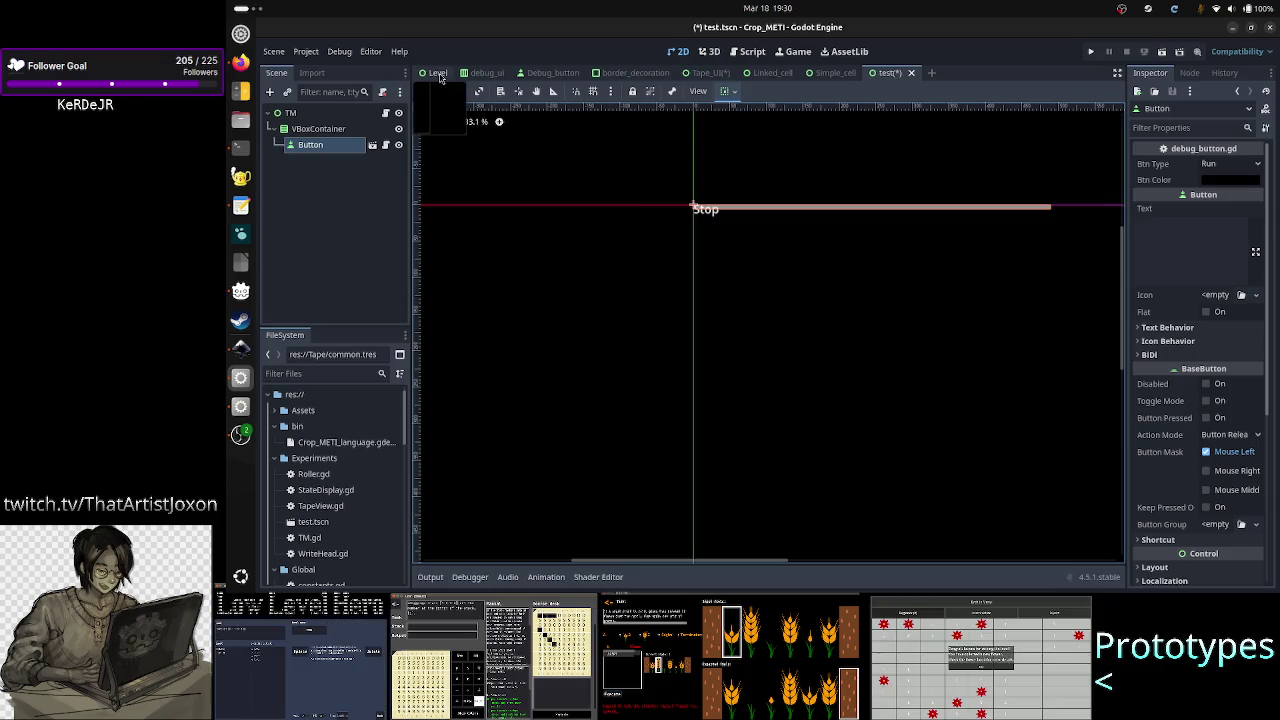
# - In the Level scene, briefly show the VBoxContainer, inspect Debug_UI, hide it again, and save
pyautogui.click(437, 73)
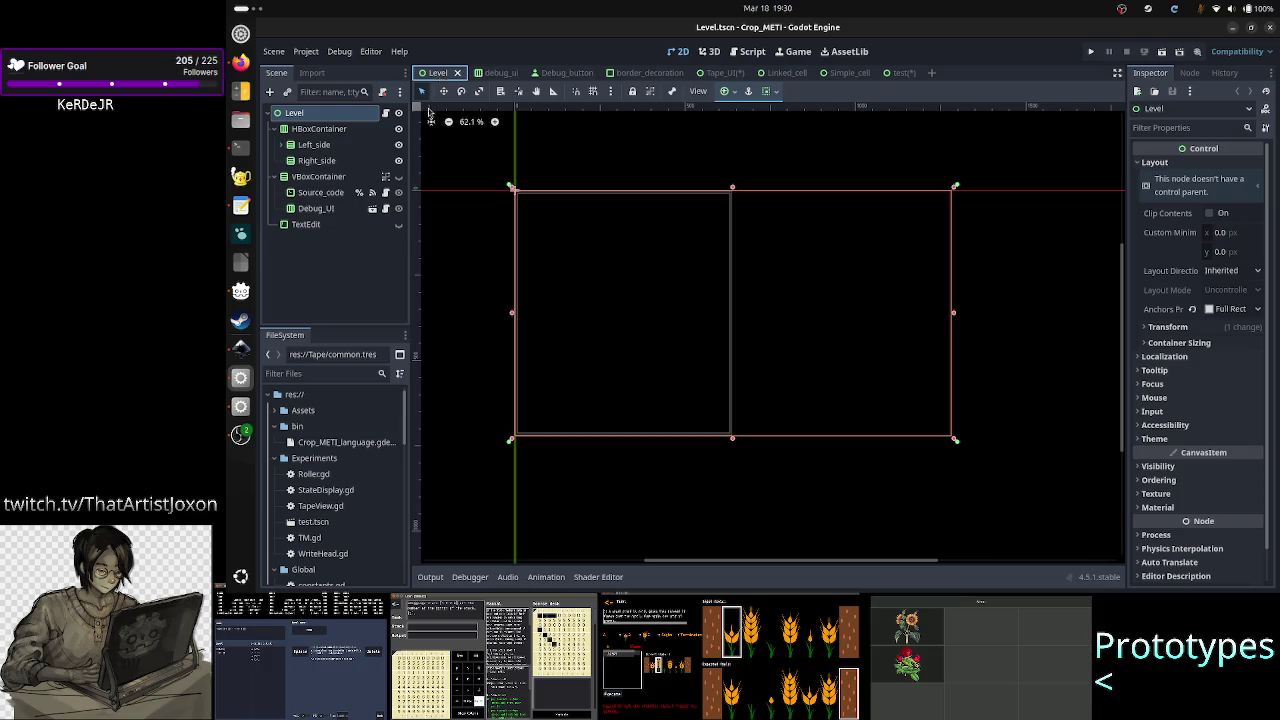
pyautogui.click(398, 176)
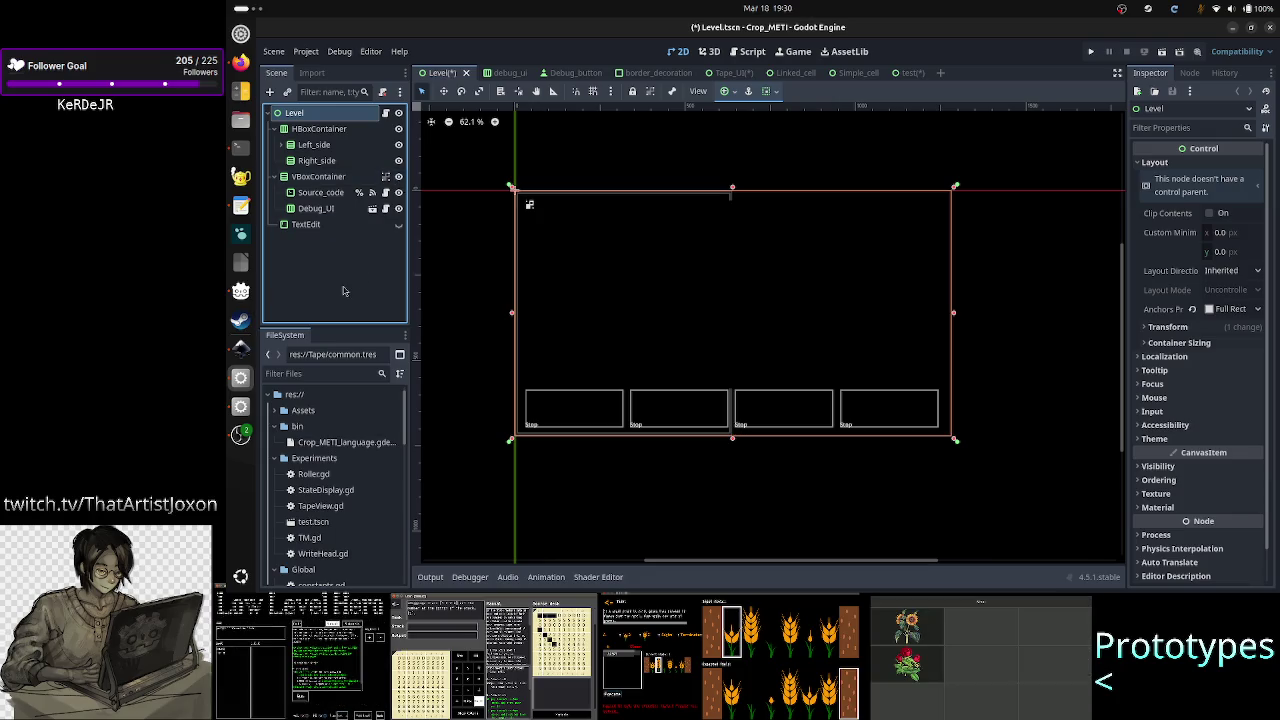
pyautogui.click(327, 211)
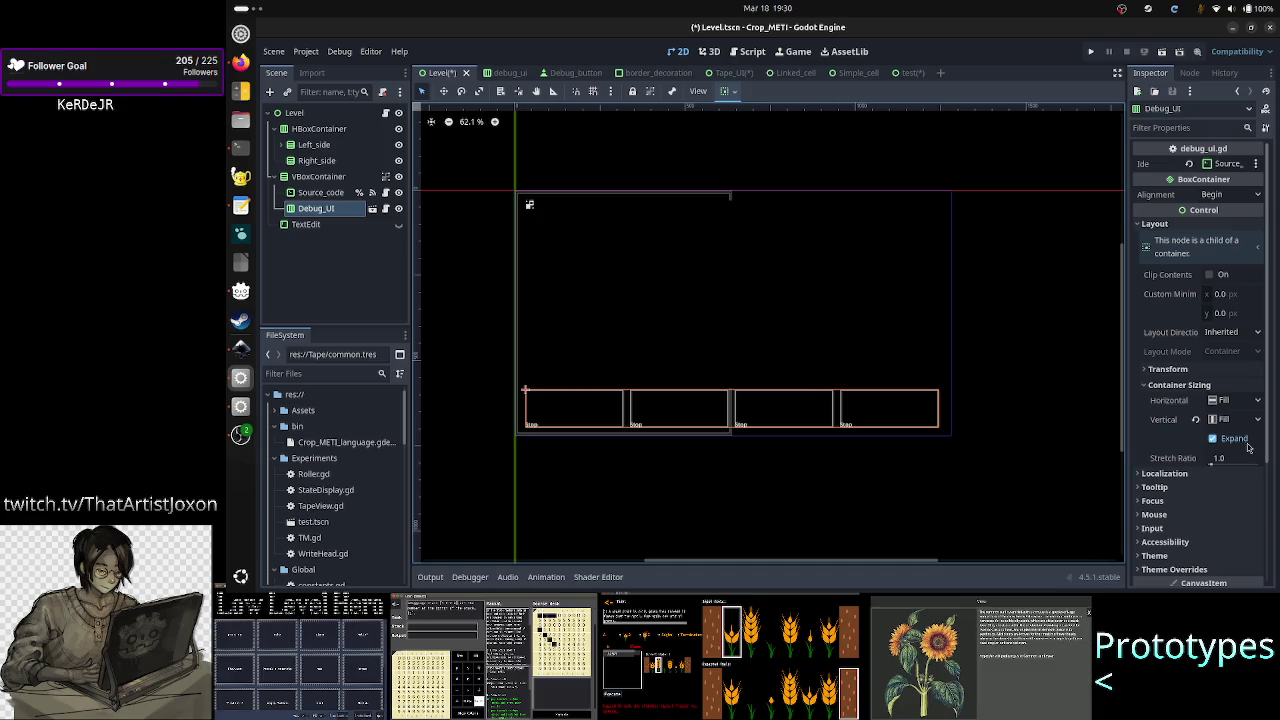
pyautogui.click(398, 177)
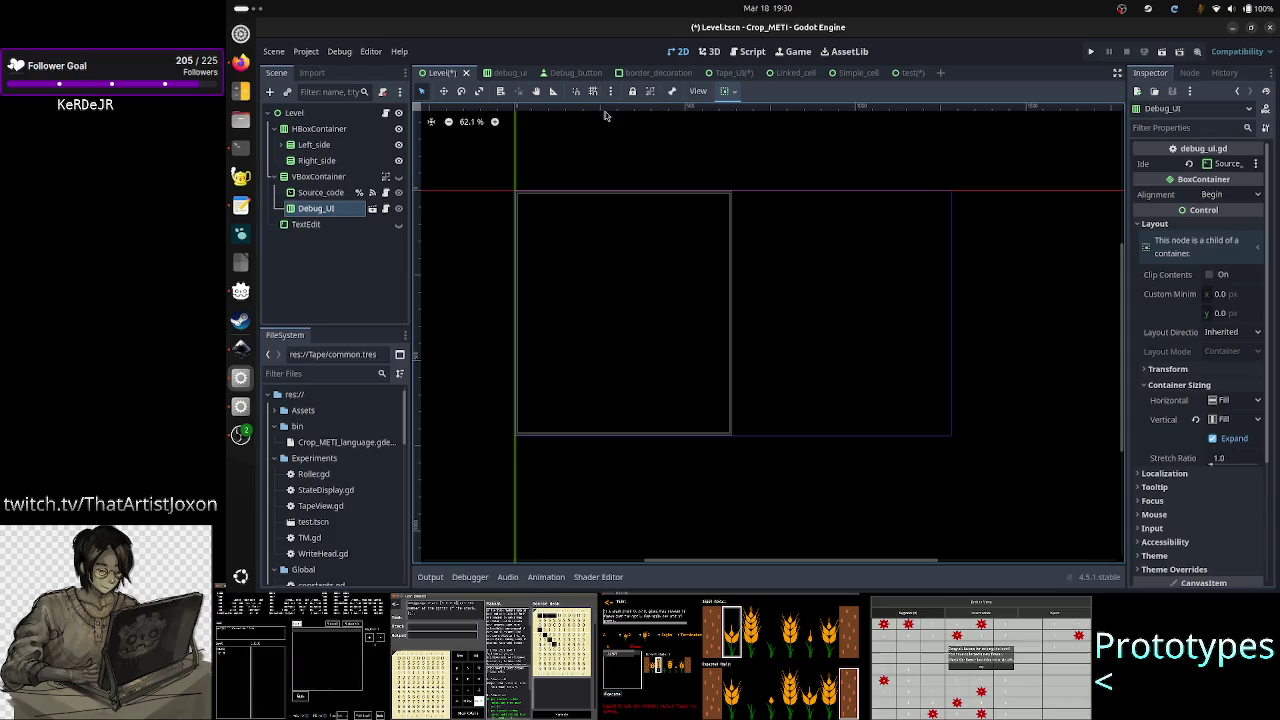
pyautogui.hotkey('ctrl', 's')
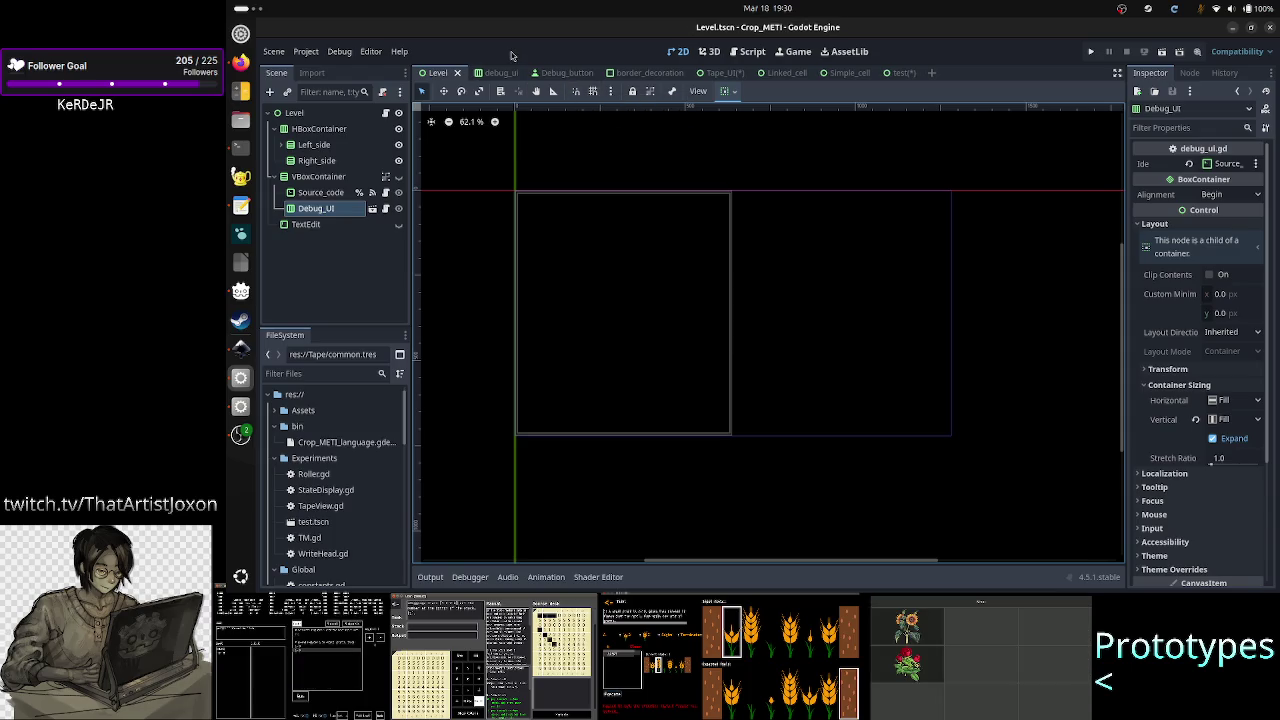
# - Inspect the Run_fast button's Container Sizing in debug_ui, then return to the Tape_UI scene
pyautogui.click(499, 73)
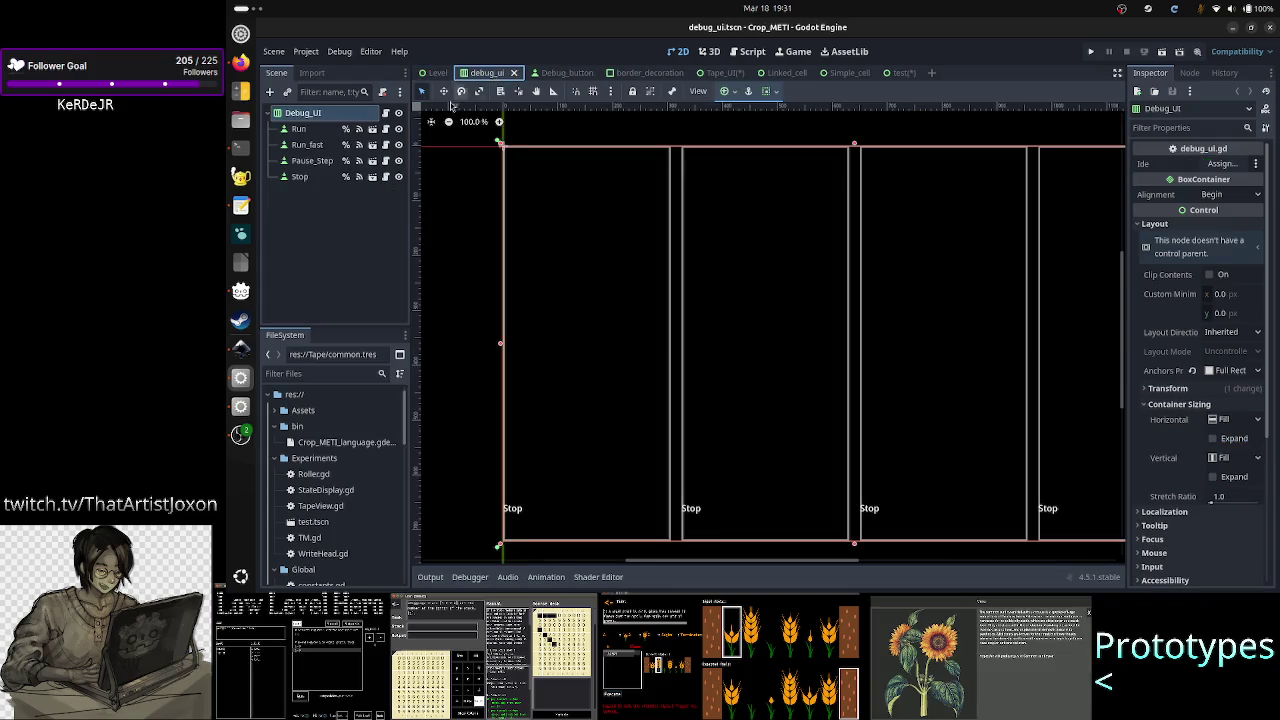
pyautogui.click(307, 145)
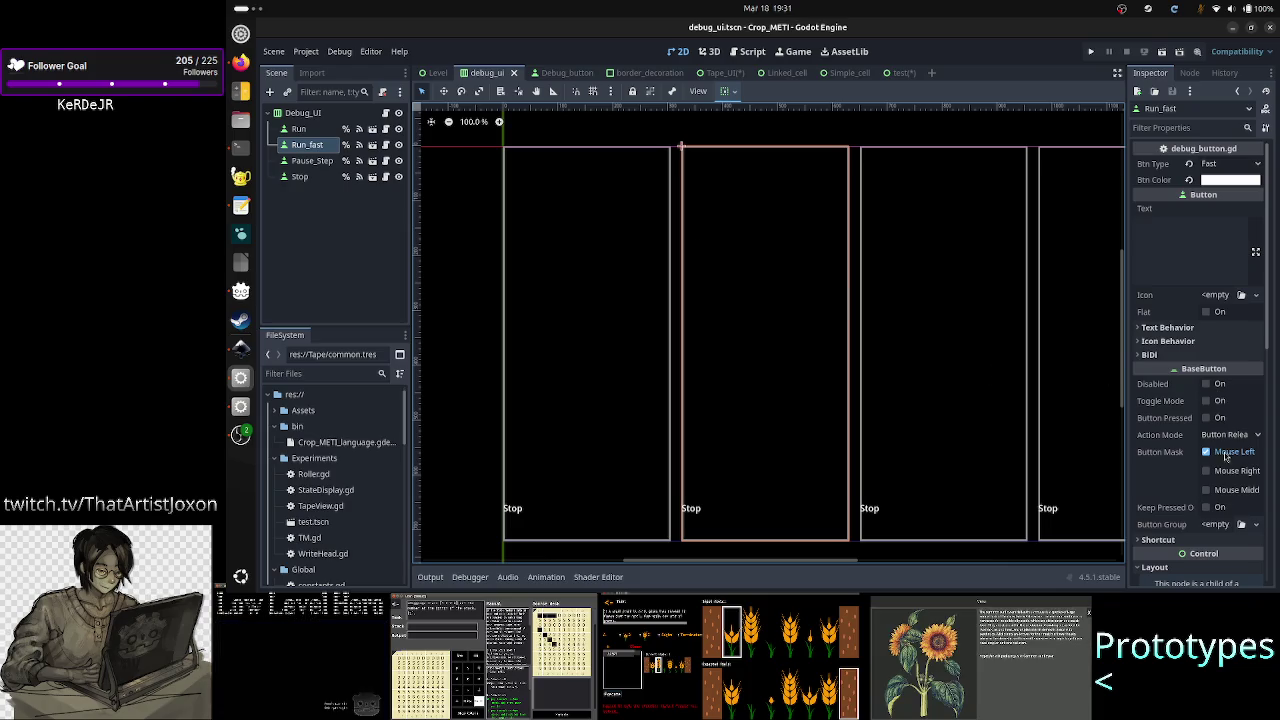
pyautogui.scroll(-5, 1200, 420)
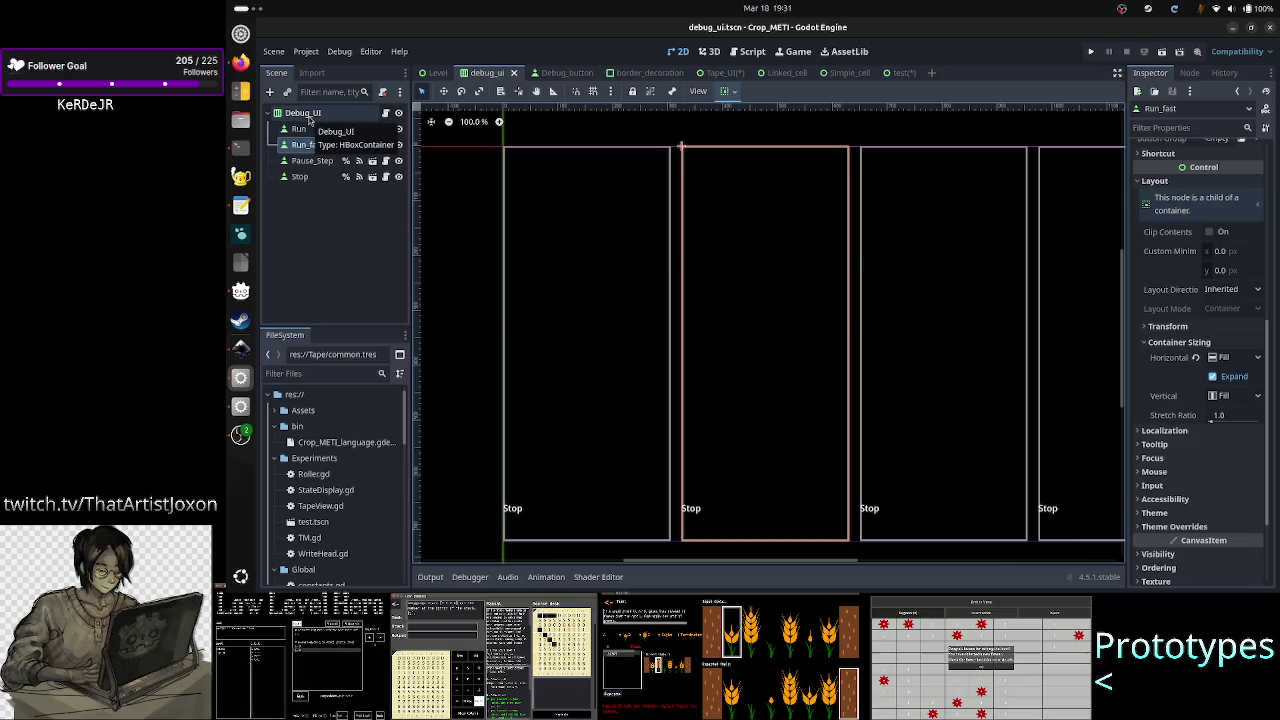
pyautogui.click(725, 75)
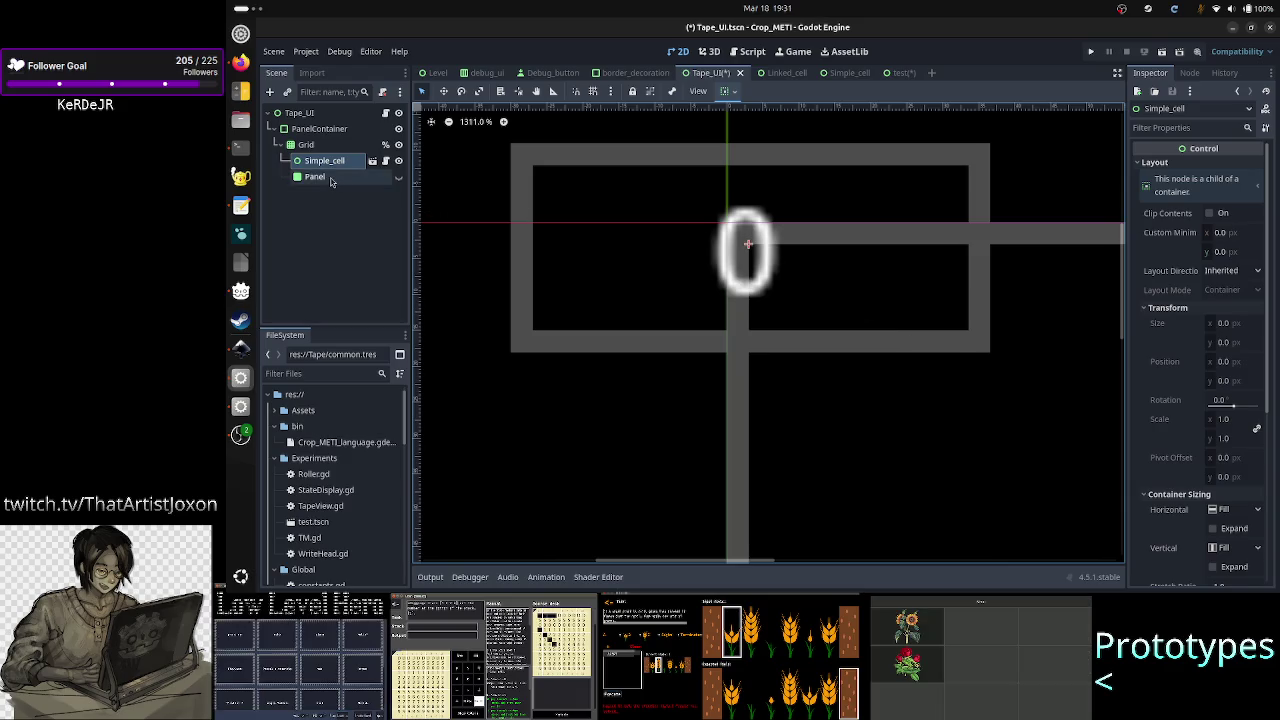
# - Delete the leftover Panel node from Tape_UI's Grid, leaving only Simple_cell
pyautogui.click(330, 178)
pyautogui.press('Delete')
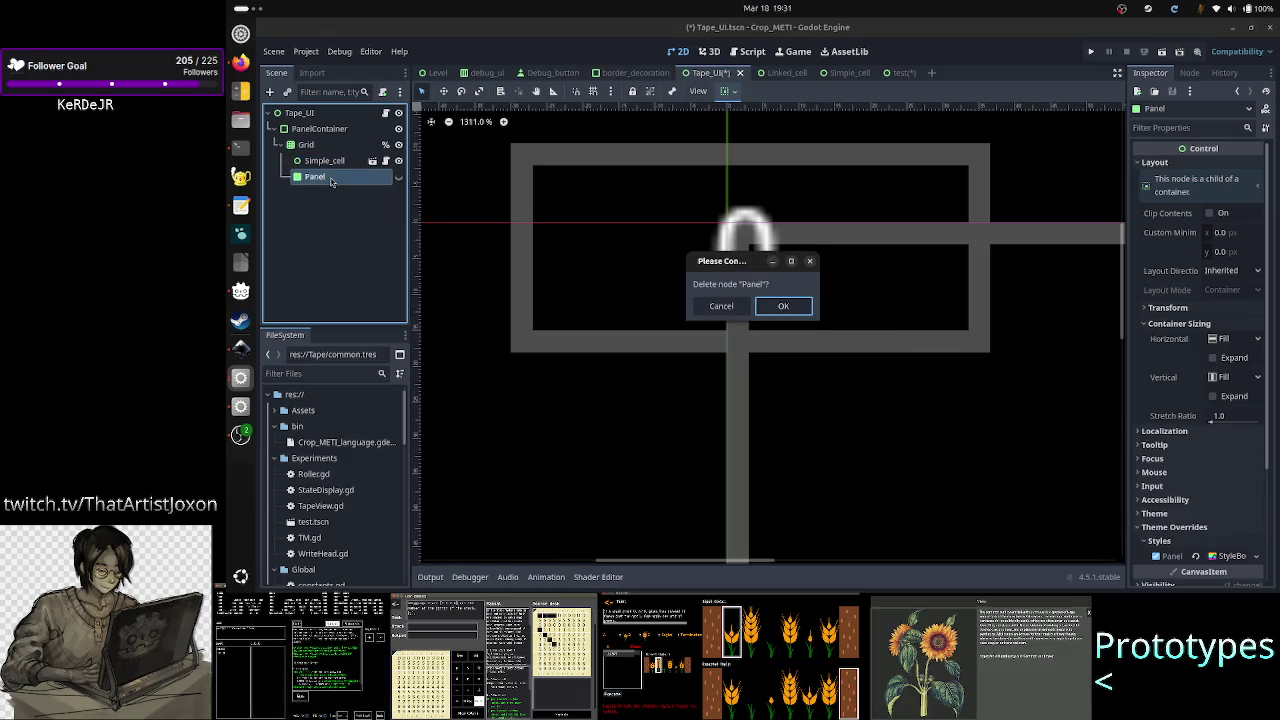
pyautogui.press('Return')
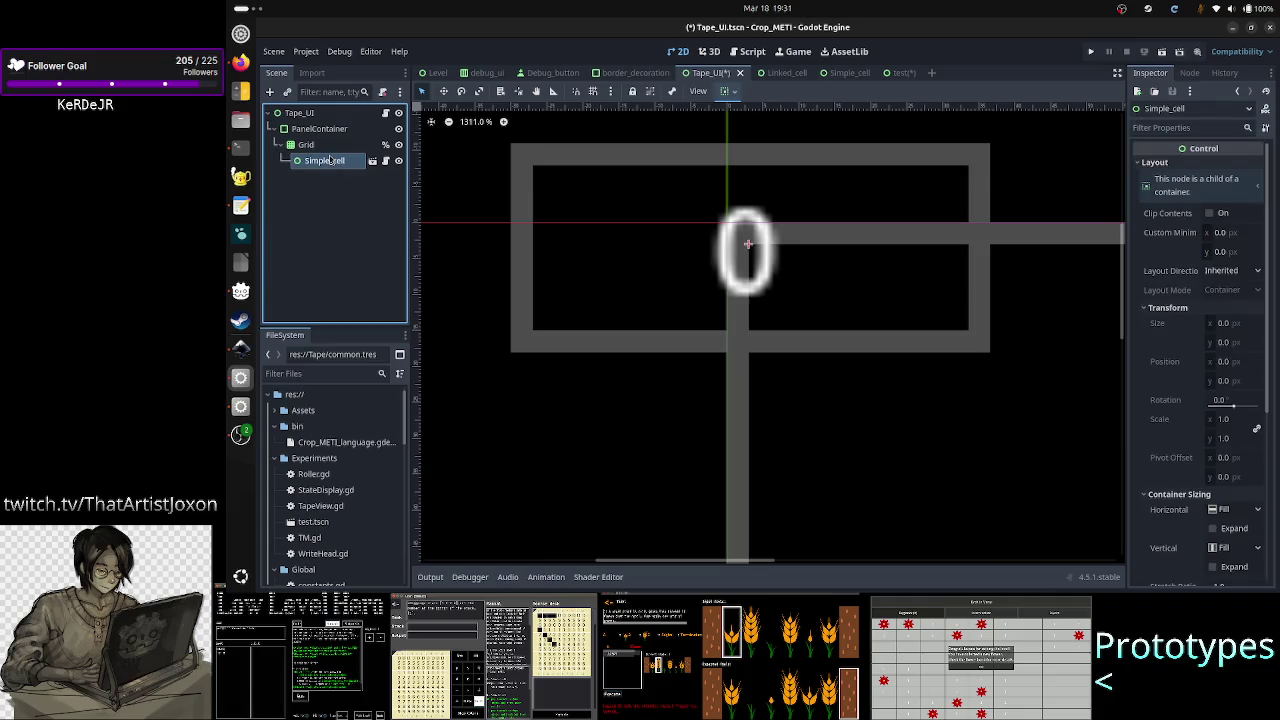
pyautogui.scroll(-2, 1250, 455)
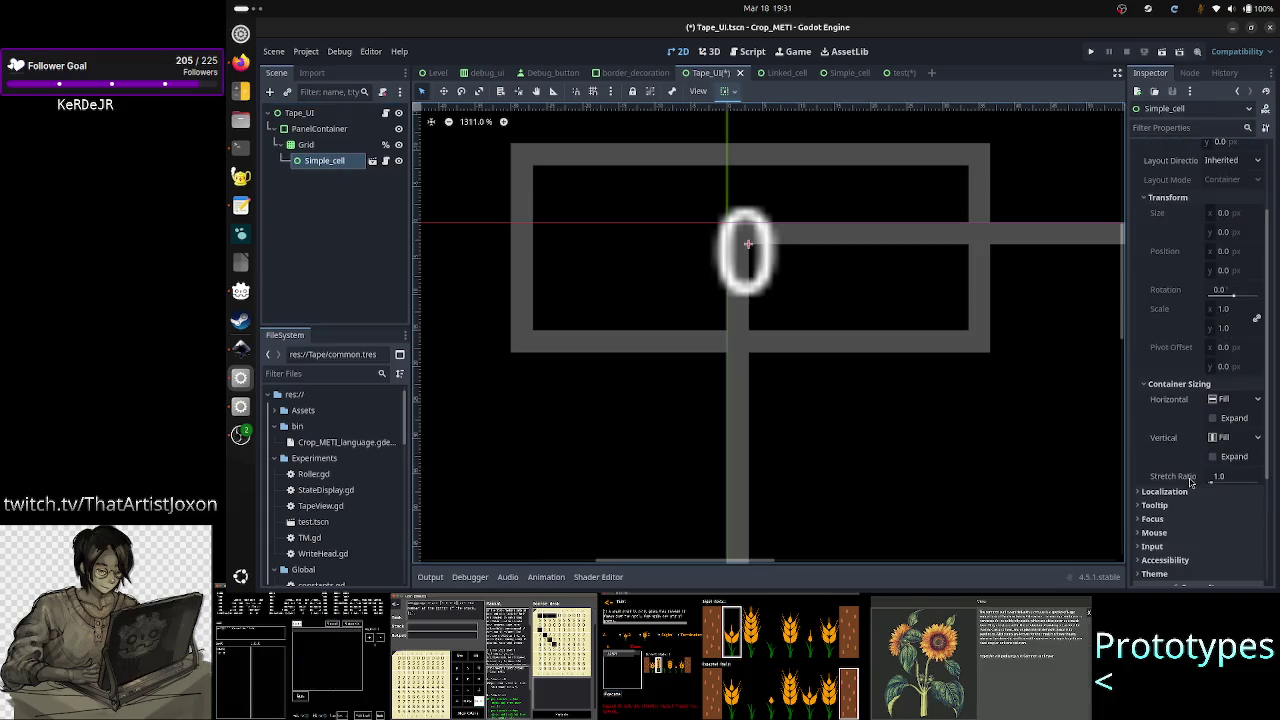
# - Try horizontal Expand on Simple_cell, then turn it off and enable vertical Expand instead
pyautogui.click(1227, 421)
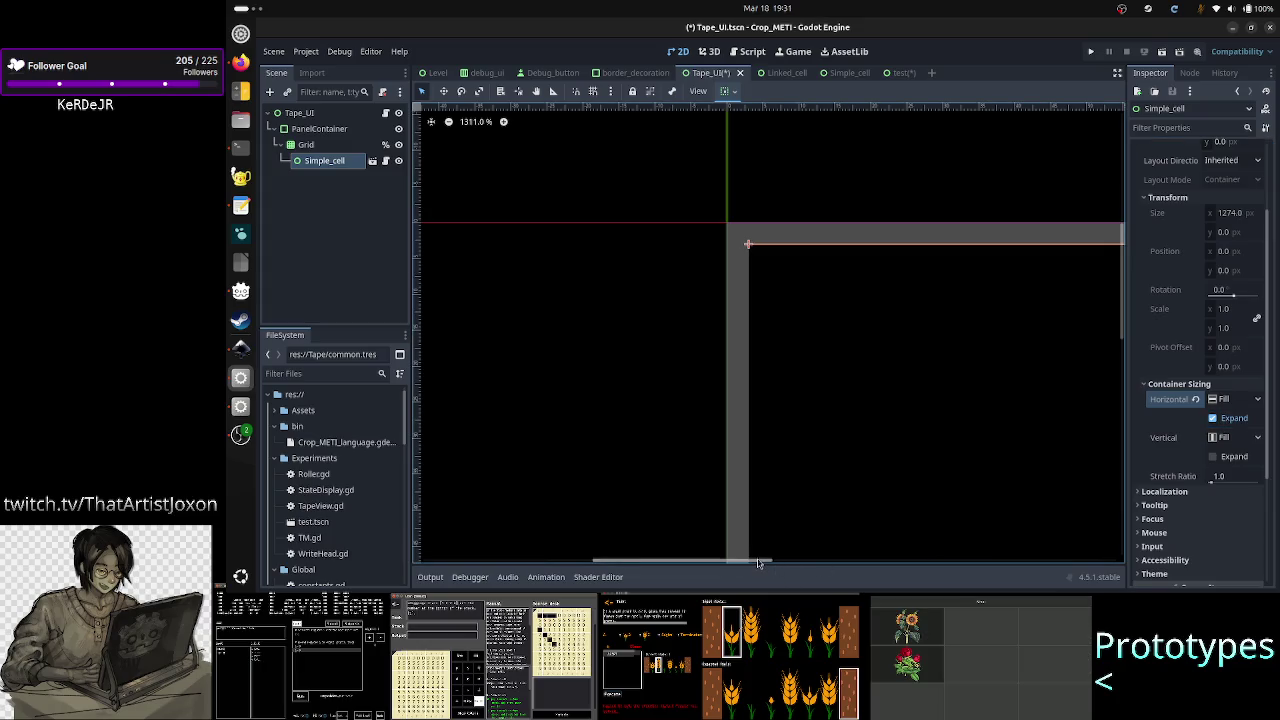
pyautogui.moveTo(758, 563); pyautogui.dragTo(844, 564)
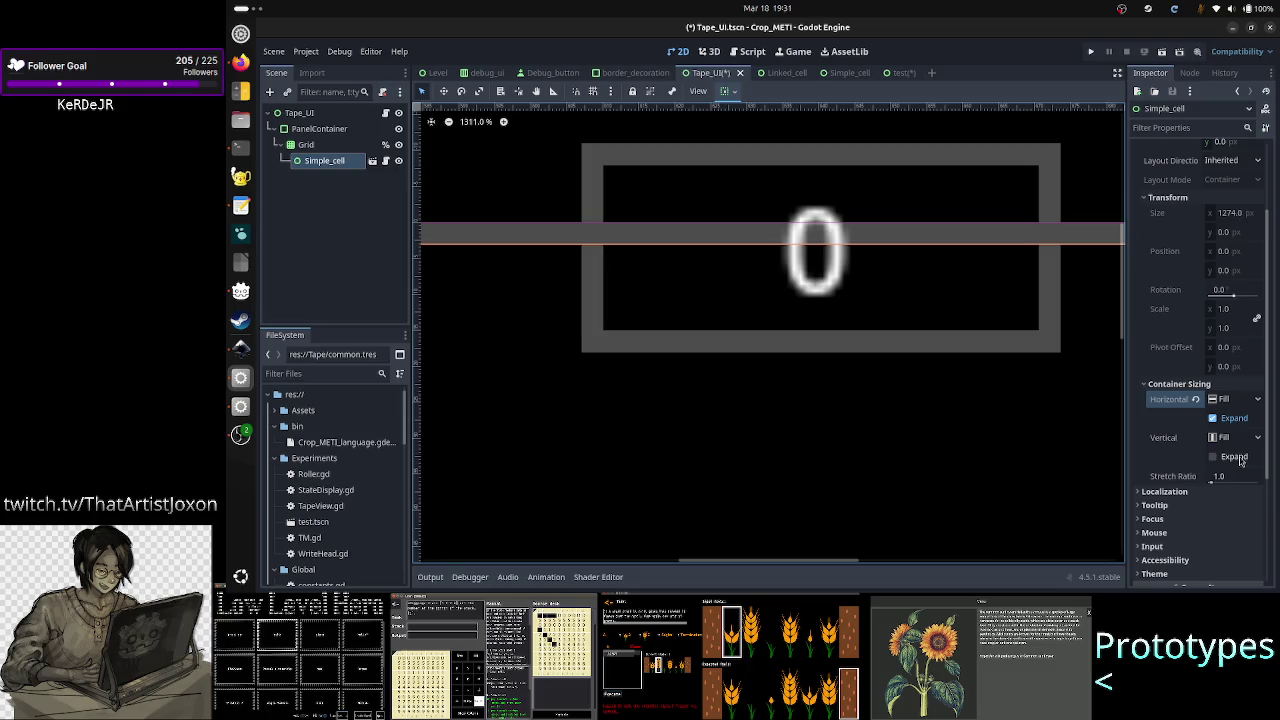
pyautogui.click(1233, 419)
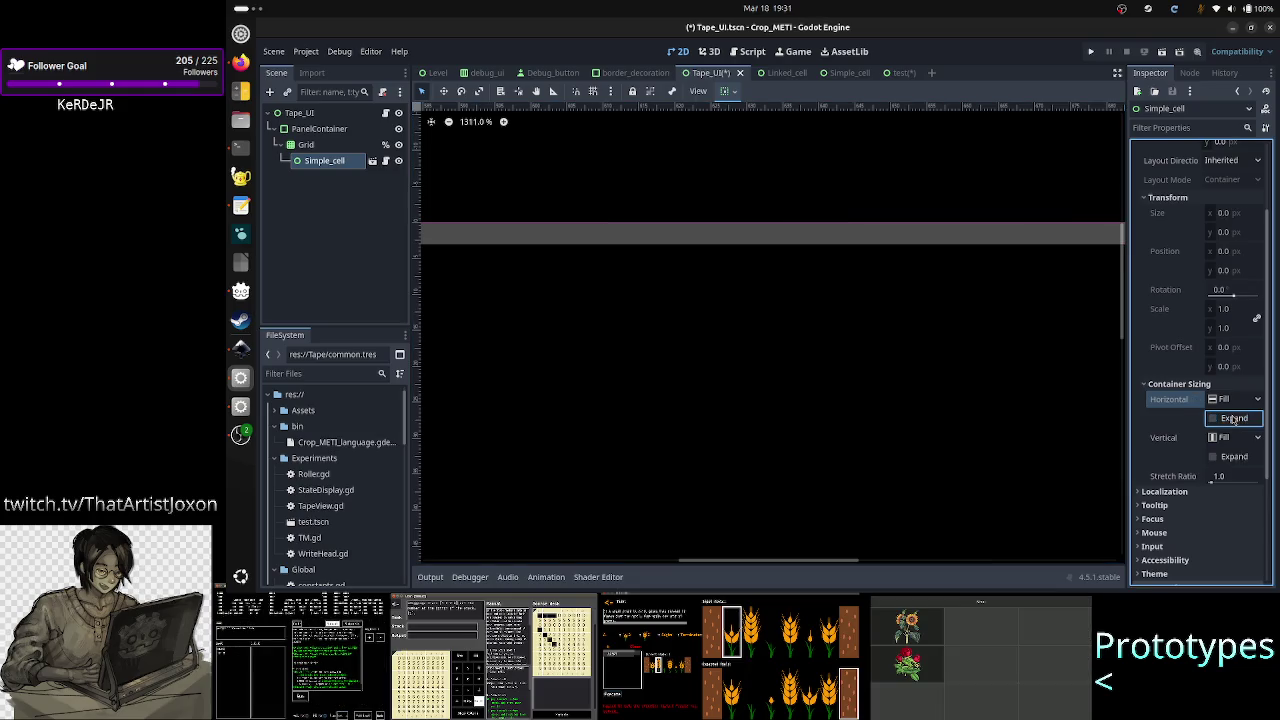
pyautogui.click(1233, 457)
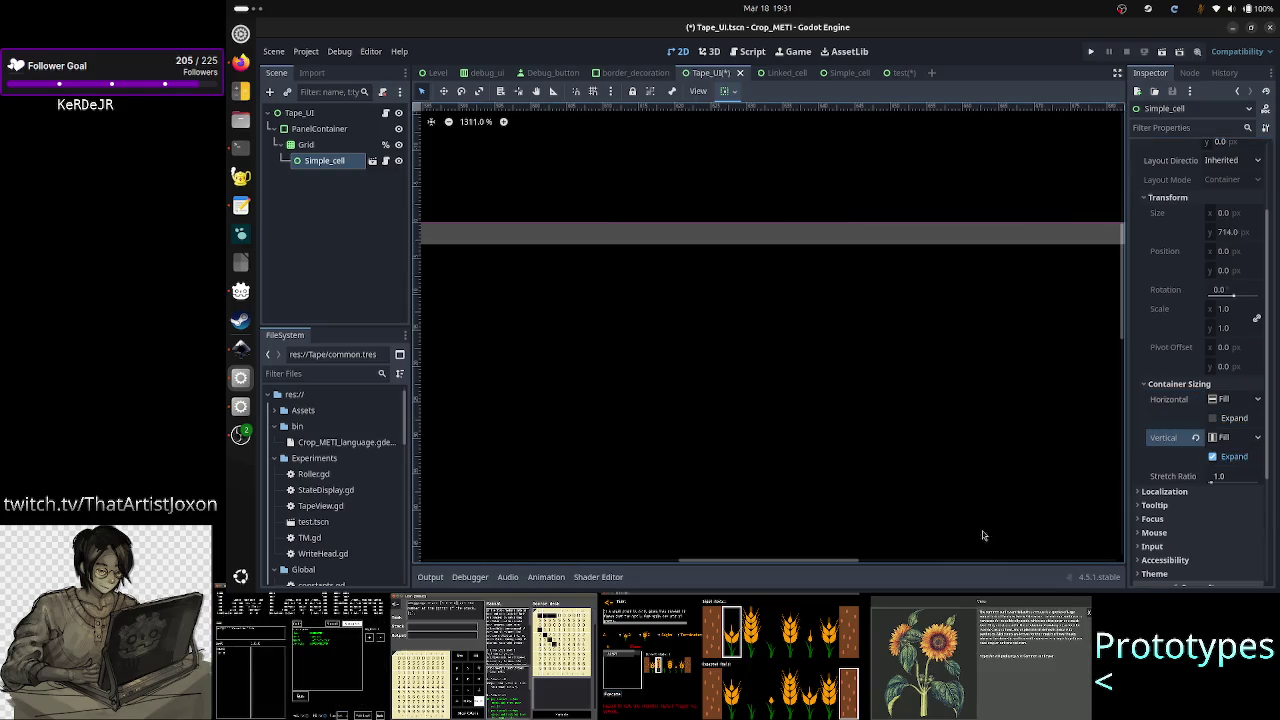
pyautogui.moveTo(838, 563)
pyautogui.mouseDown()
pyautogui.moveTo(650, 558)
pyautogui.moveTo(769, 564)
pyautogui.moveTo(741, 567)
pyautogui.moveTo(754, 564)
pyautogui.mouseUp()
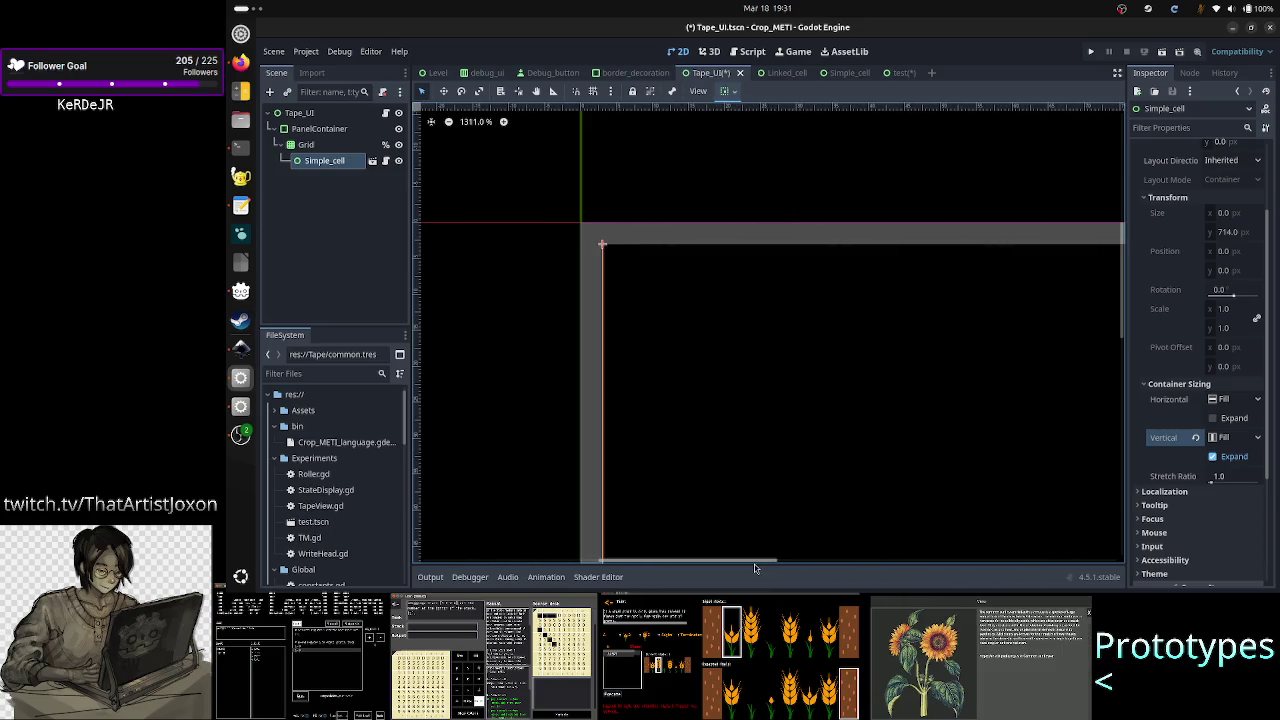
pyautogui.scroll(-1, 795, 454)
pyautogui.scroll(-2, 795, 454)
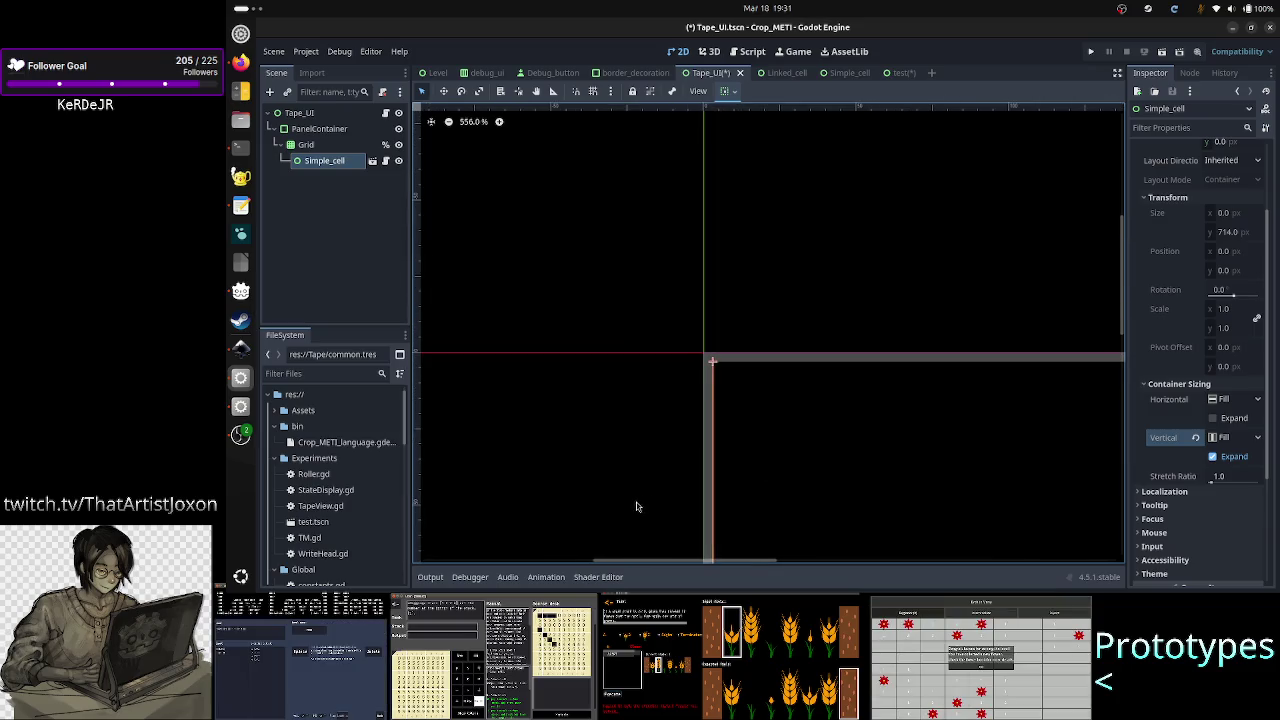
pyautogui.moveTo(1118, 306)
pyautogui.mouseDown()
pyautogui.moveTo(1117, 374)
pyautogui.moveTo(1118, 358)
pyautogui.mouseUp()
# - Re-enable horizontal Expand so Simple_cell fills the Grid at 1274 × 714, and zoom out
pyautogui.click(1230, 418)
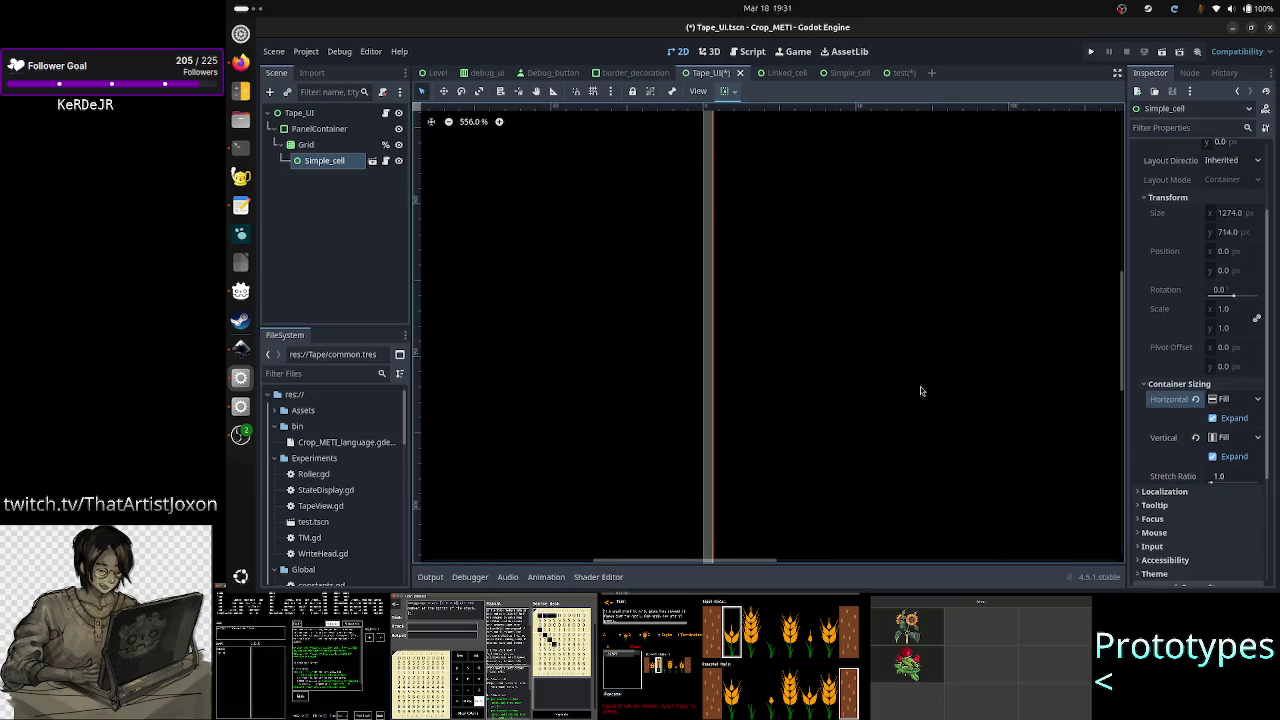
pyautogui.click(443, 91)
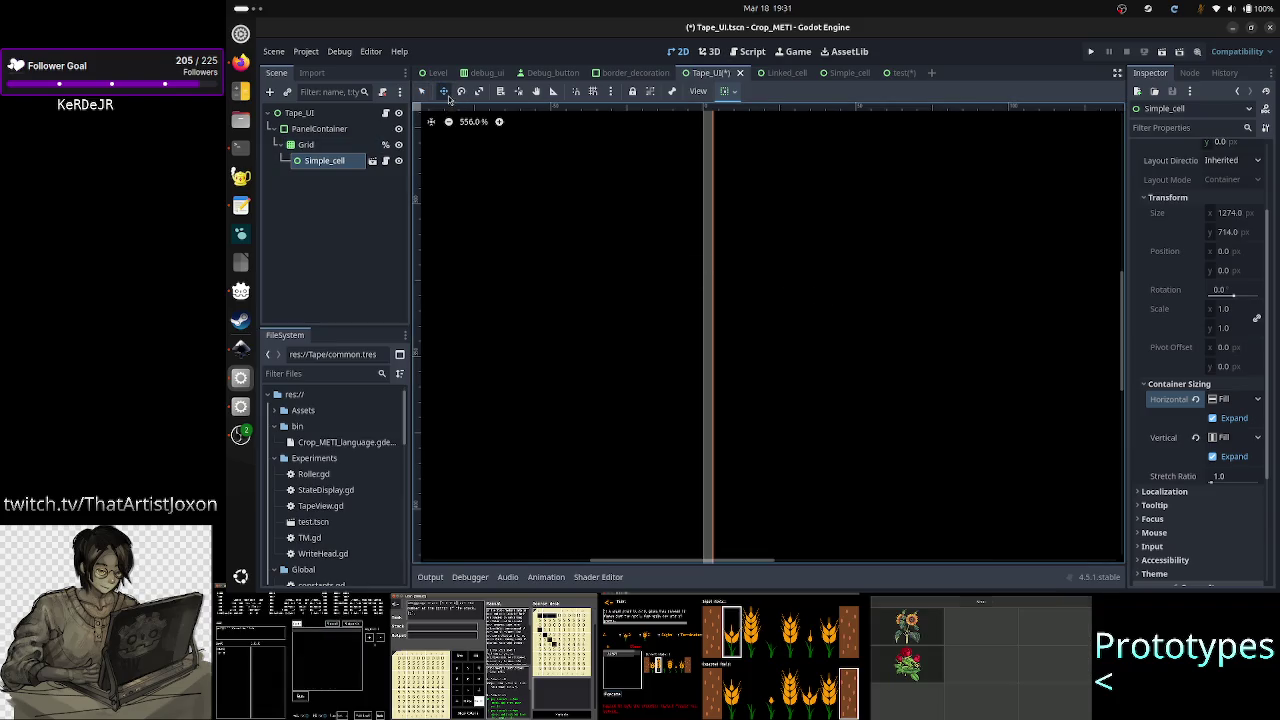
pyautogui.click(421, 91)
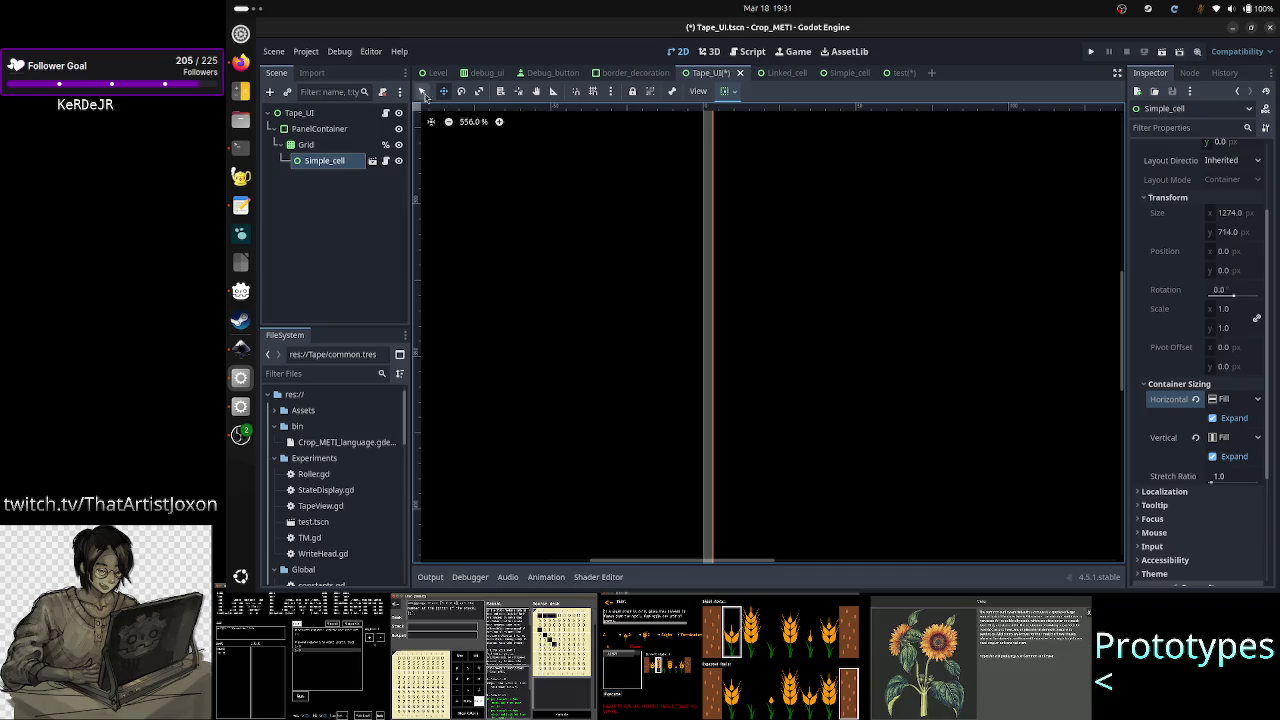
pyautogui.hscroll(5, 600, 250)
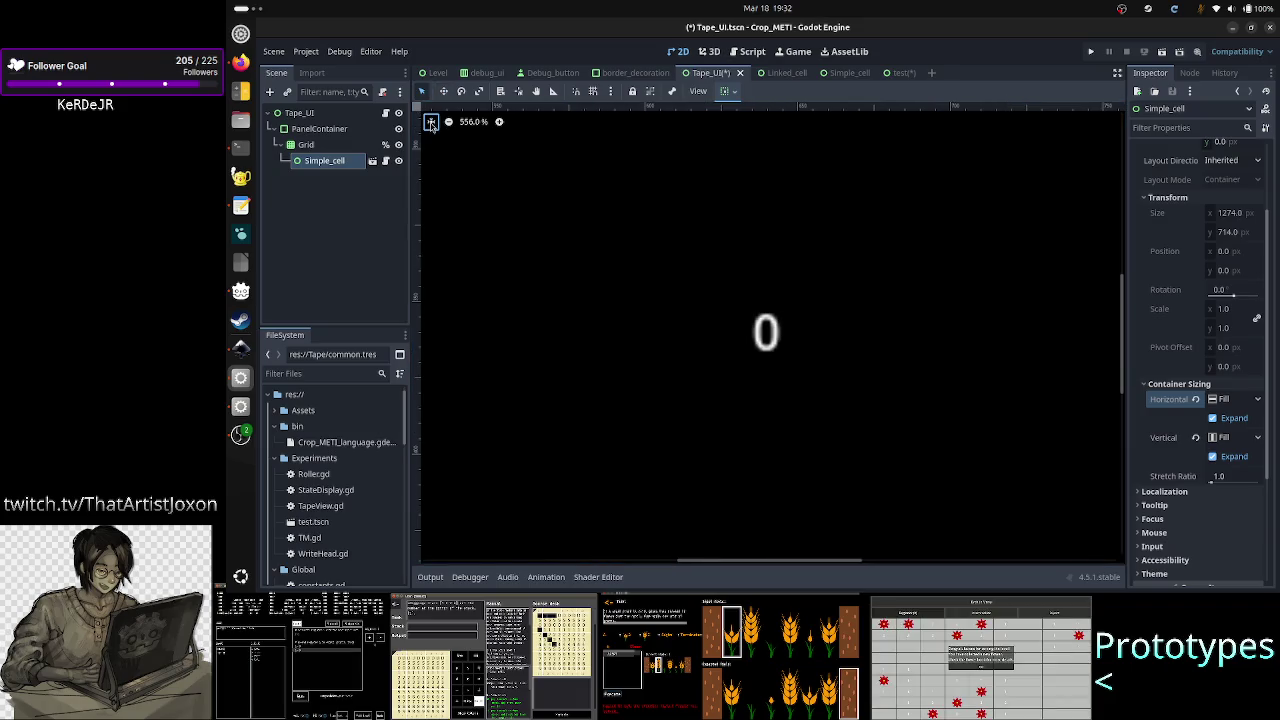
pyautogui.scroll(-2, 812, 290)
pyautogui.scroll(-10, 812, 294)
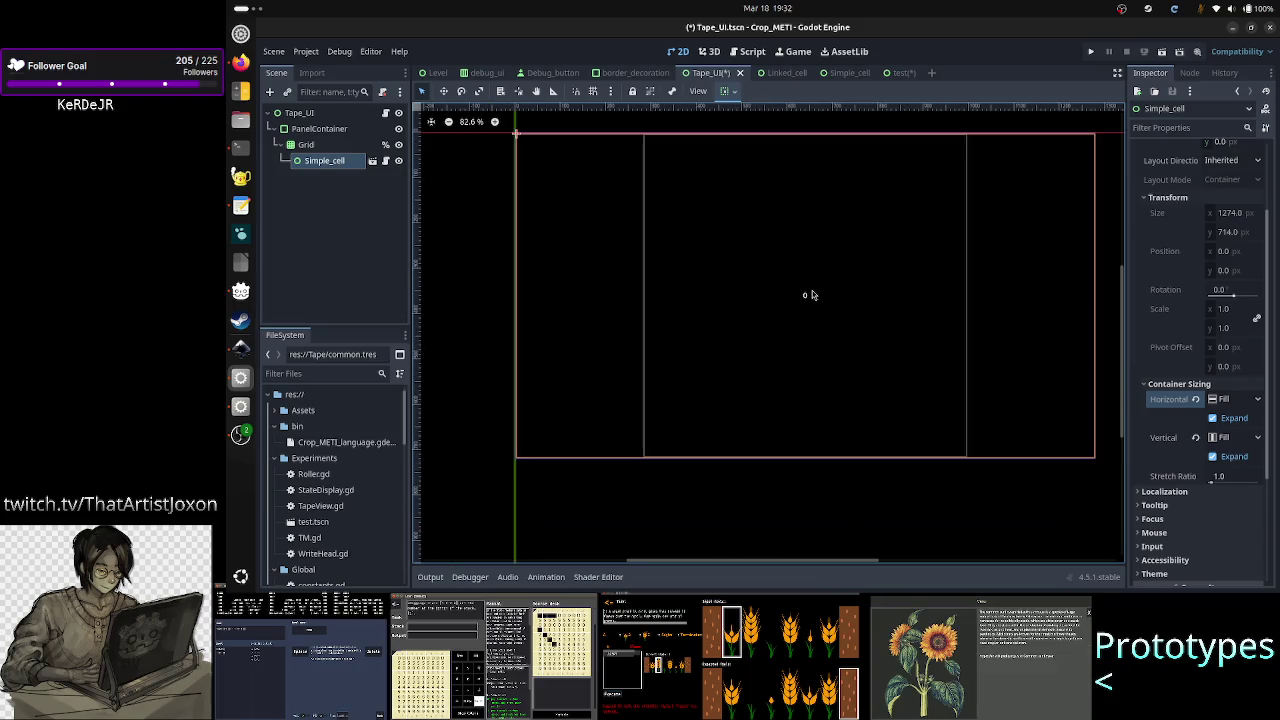
pyautogui.scroll(-3, 811, 294)
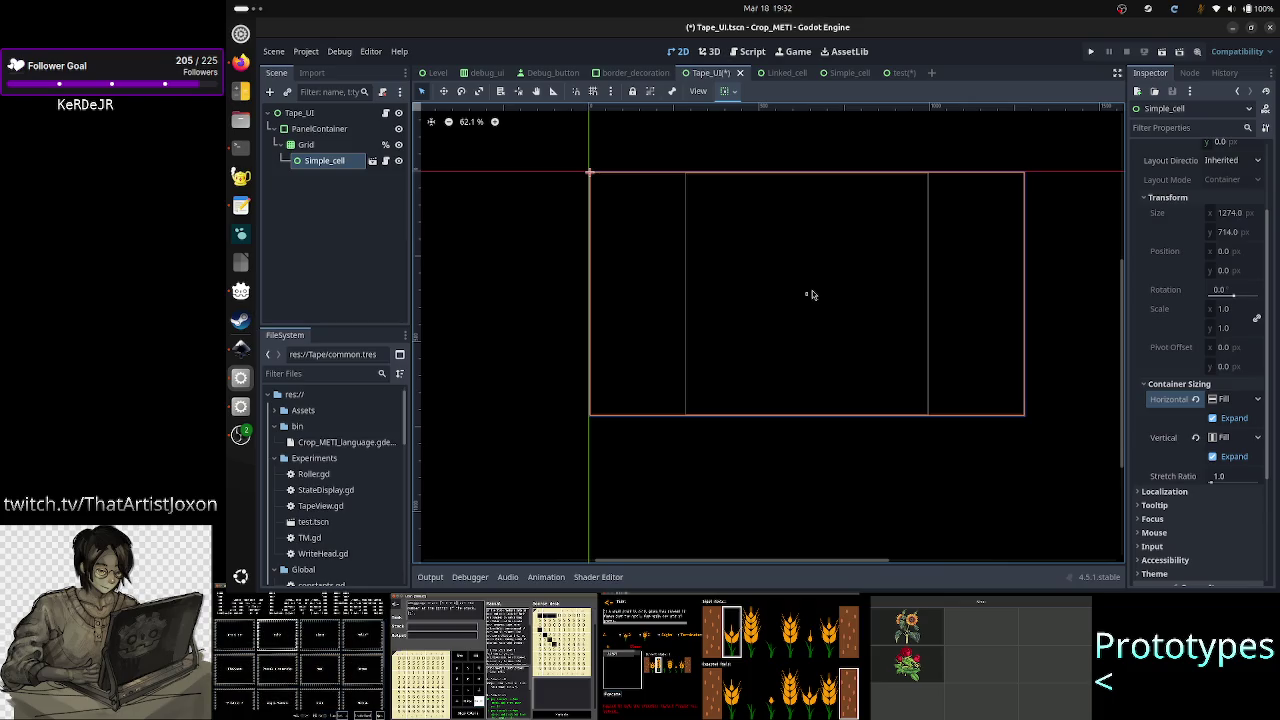
pyautogui.click(489, 315)
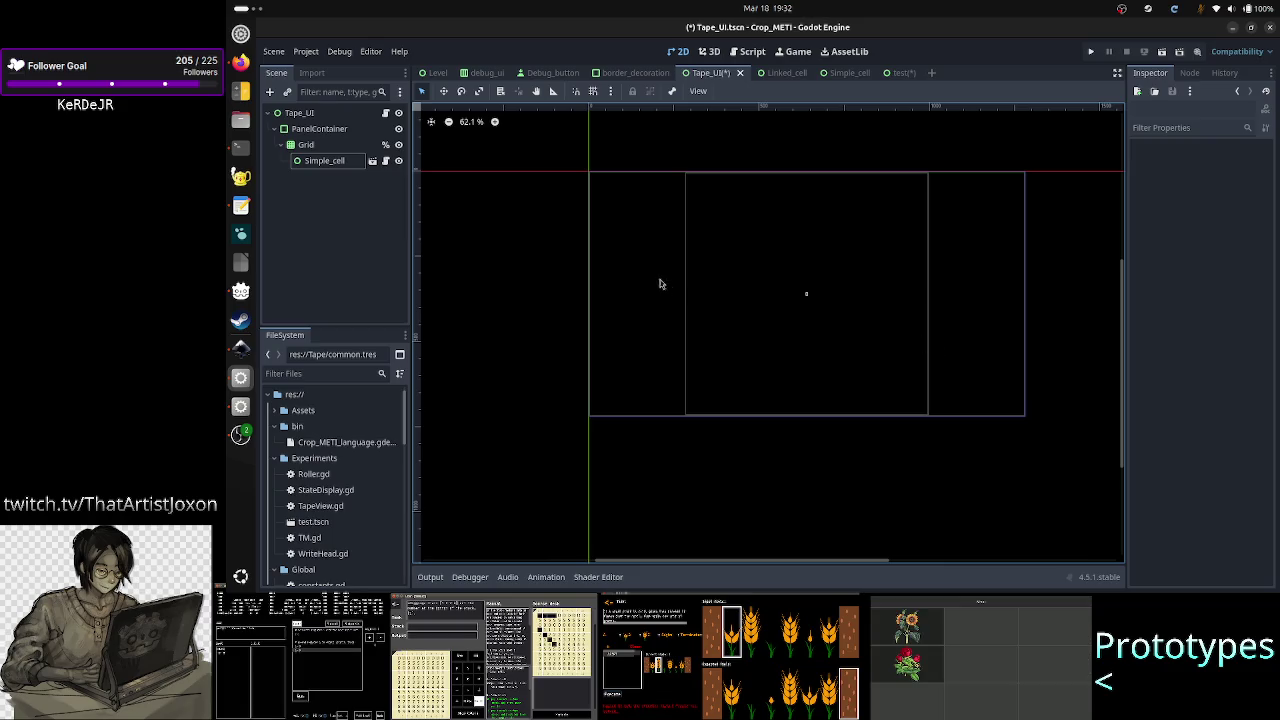
pyautogui.click(312, 146)
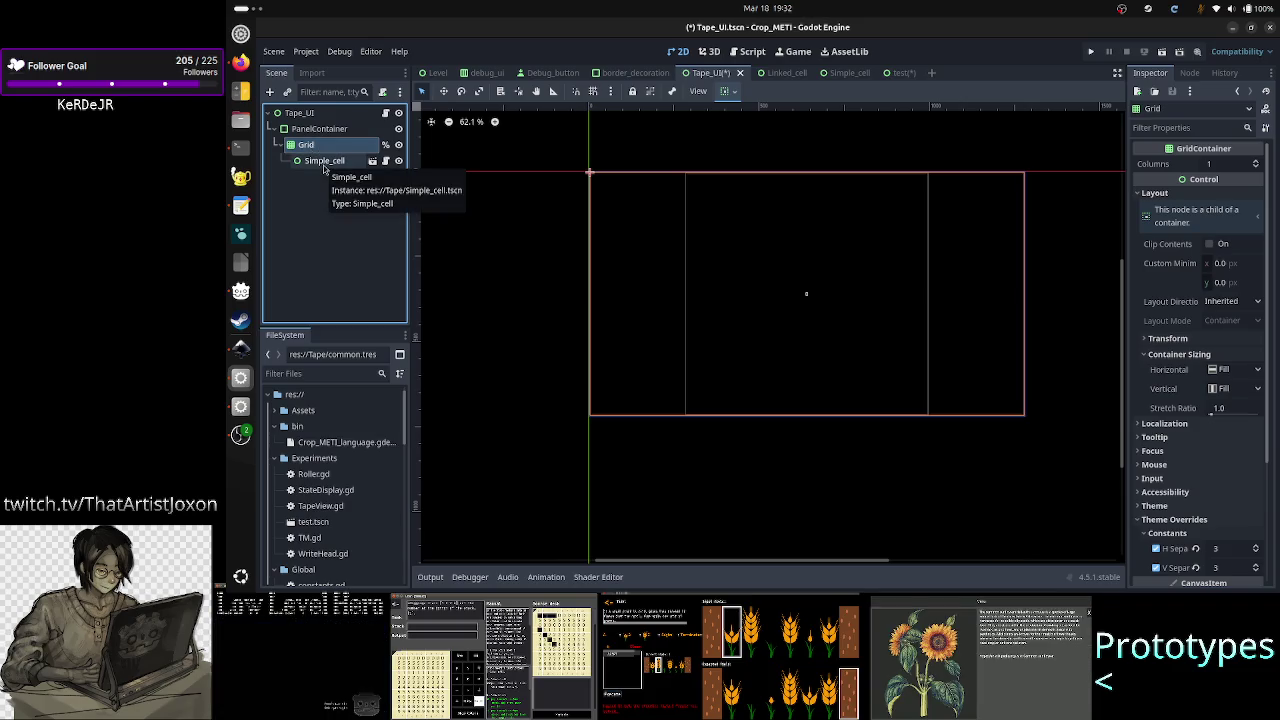
pyautogui.click(323, 166)
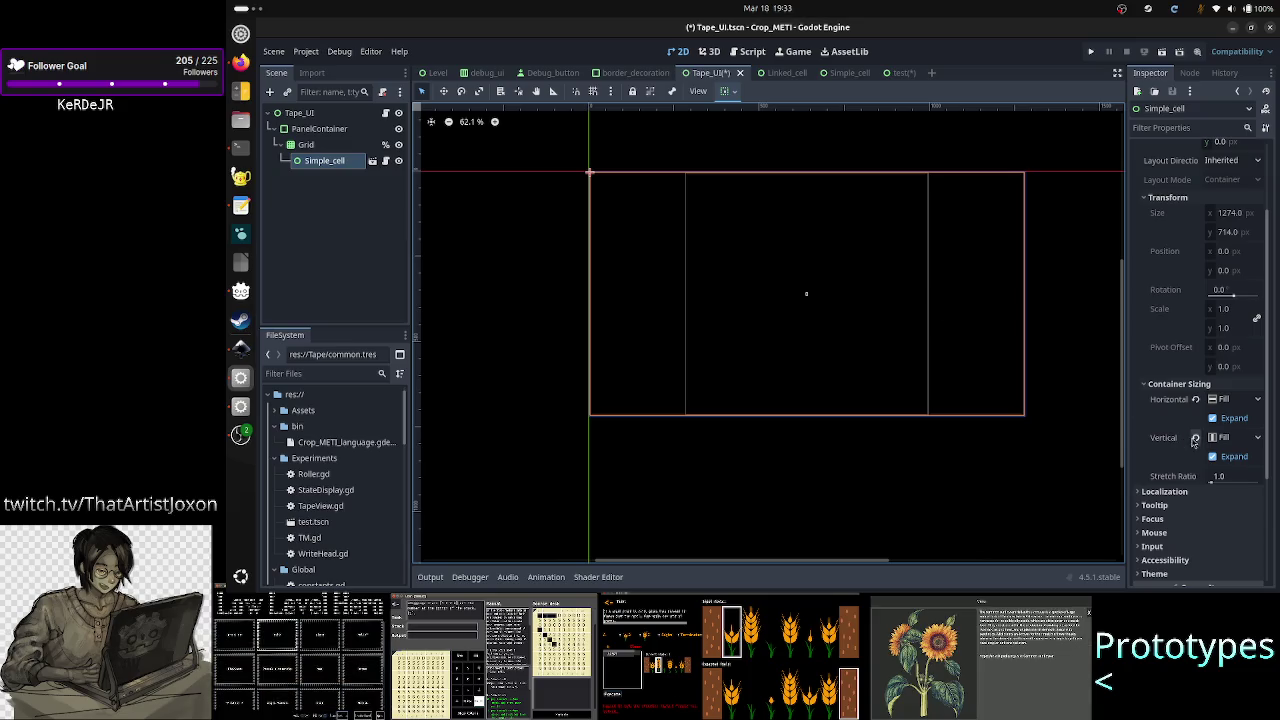
pyautogui.moveTo(1195, 441)
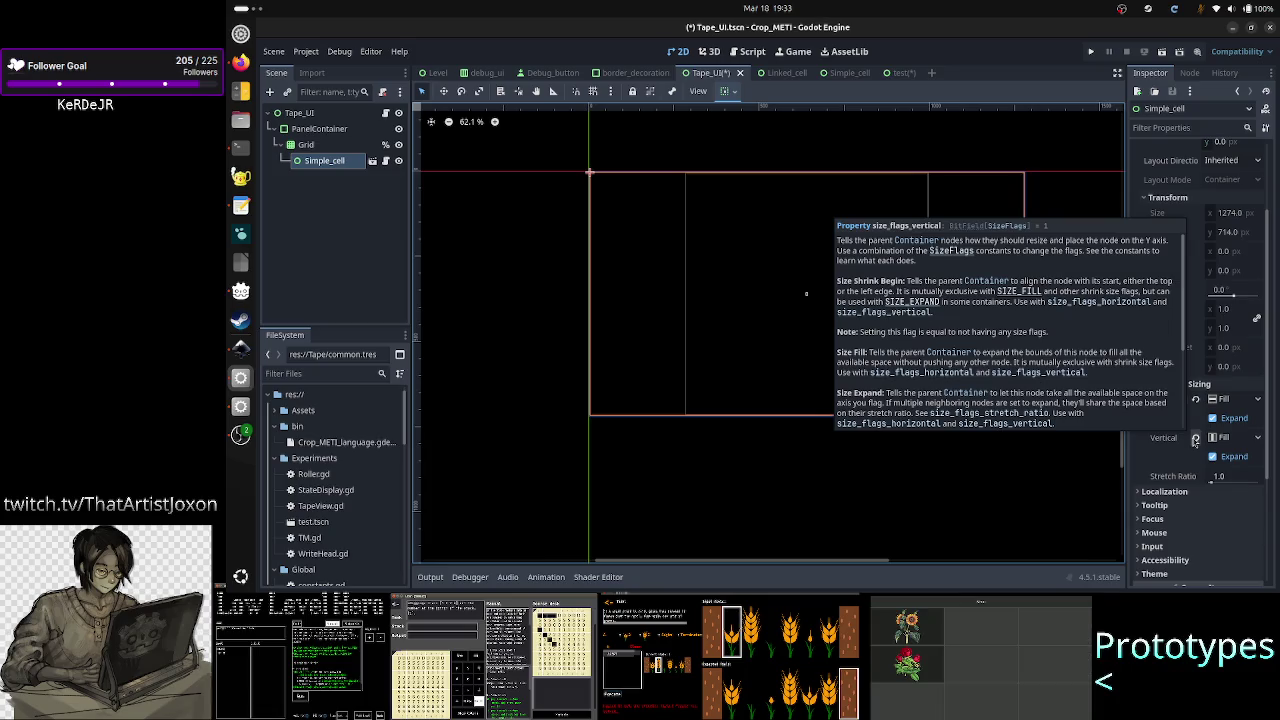
pyautogui.rightClick(340, 164)
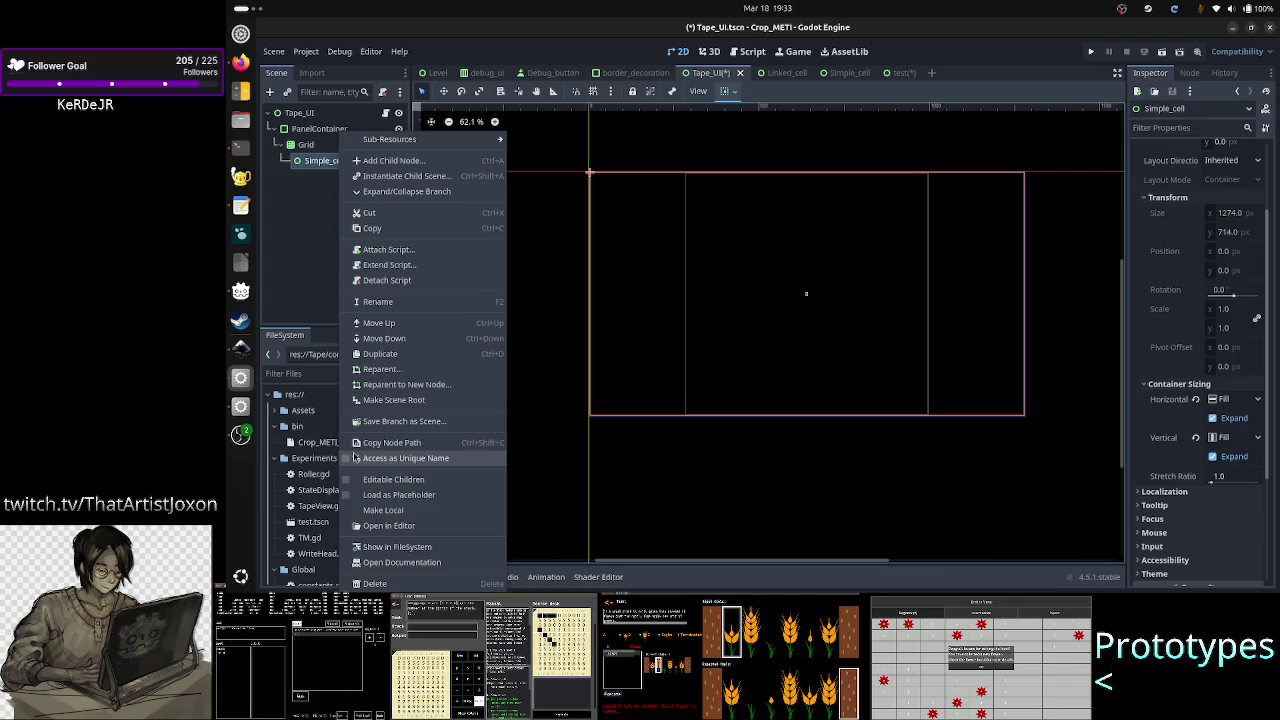
pyautogui.click(293, 295)
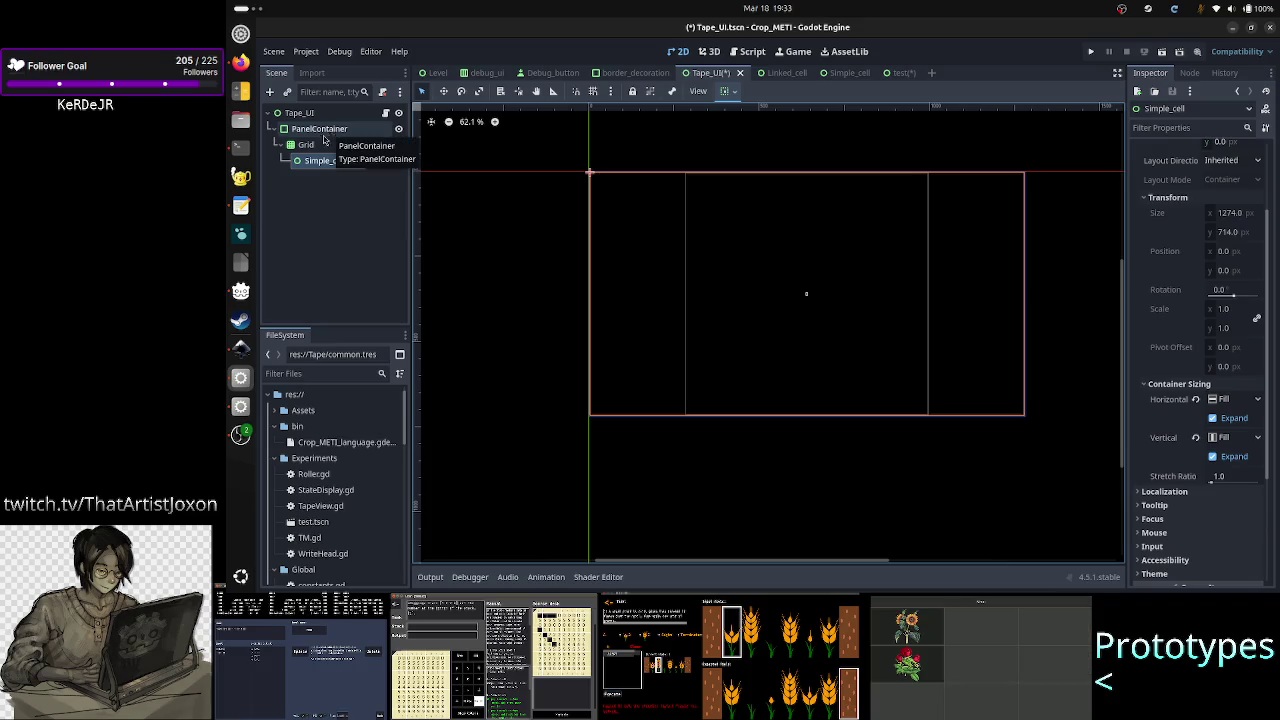
pyautogui.click(306, 145)
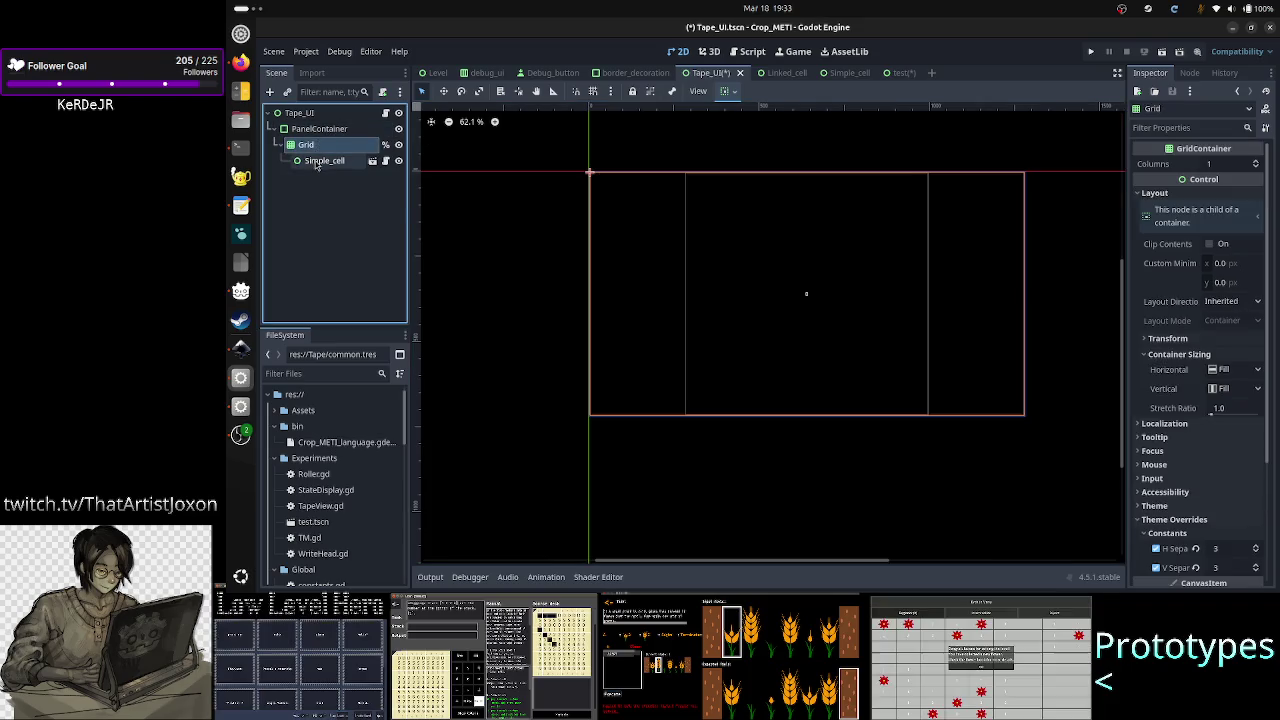
pyautogui.click(318, 161)
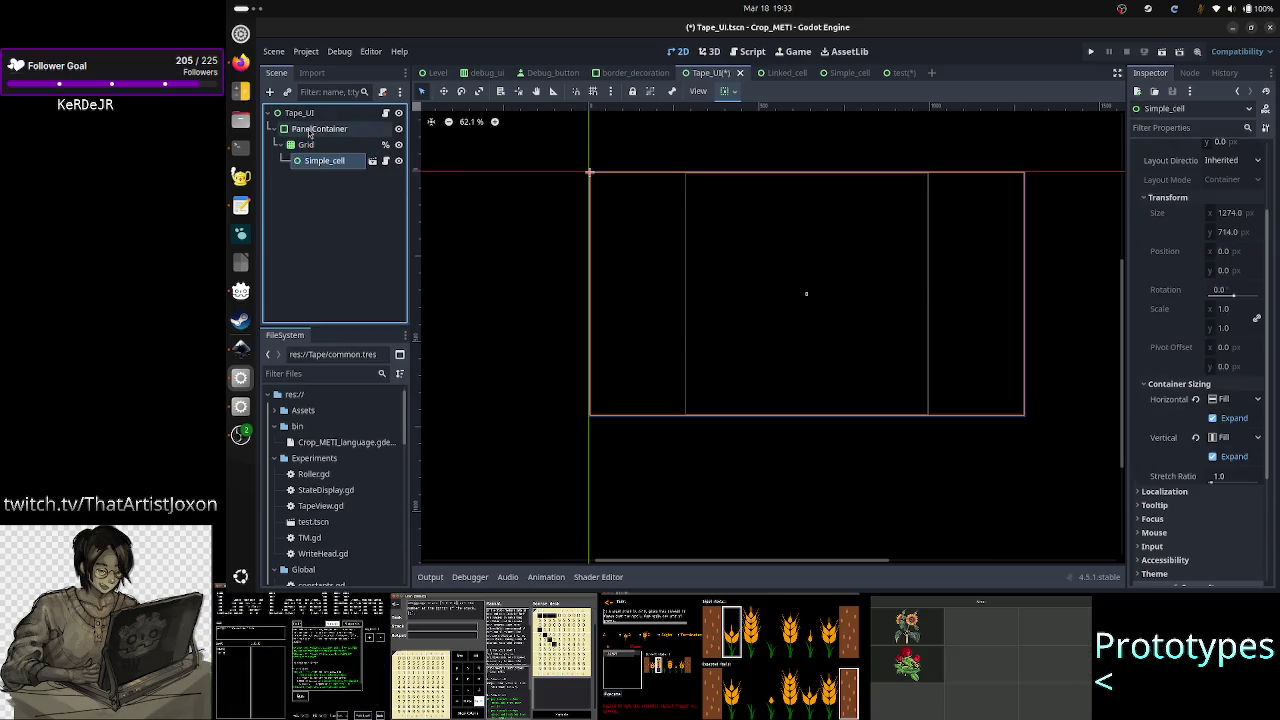
pyautogui.click(312, 129)
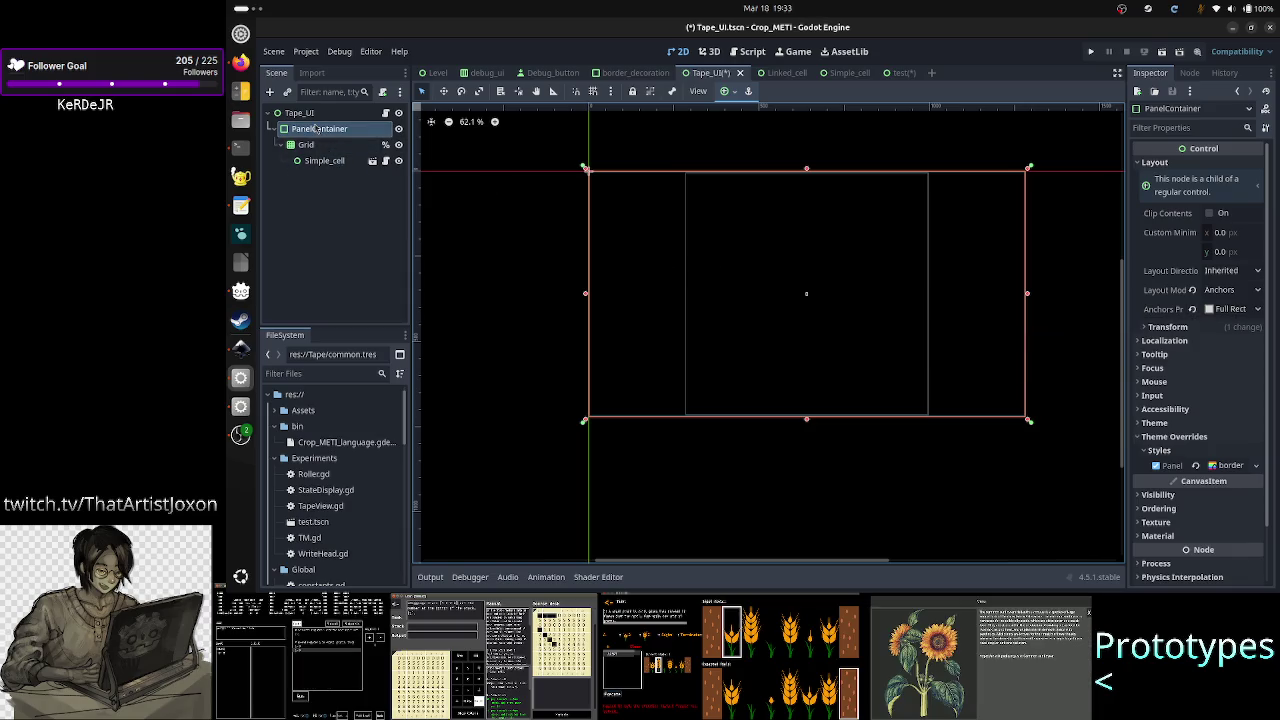
# - Reset the PanelContainer's anchor preset and layout mode, try Left Wide, then settle on Full Rect
pyautogui.click(1193, 310)
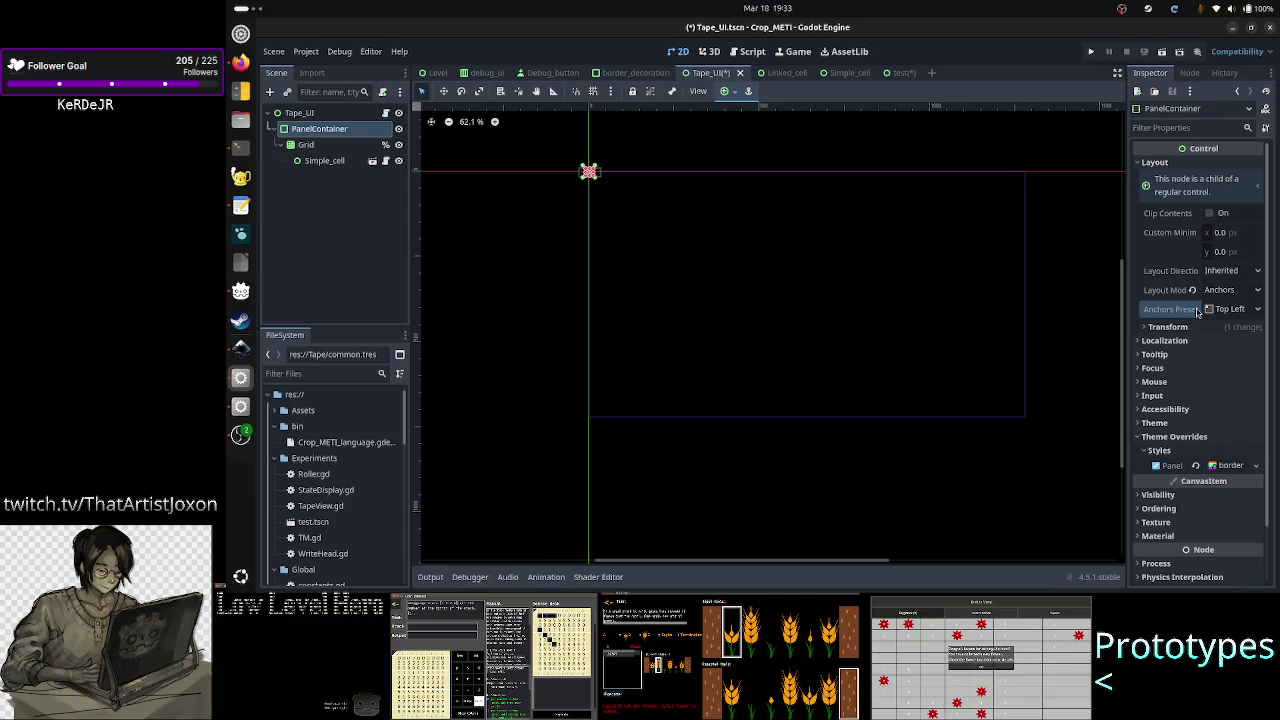
pyautogui.click(1192, 290)
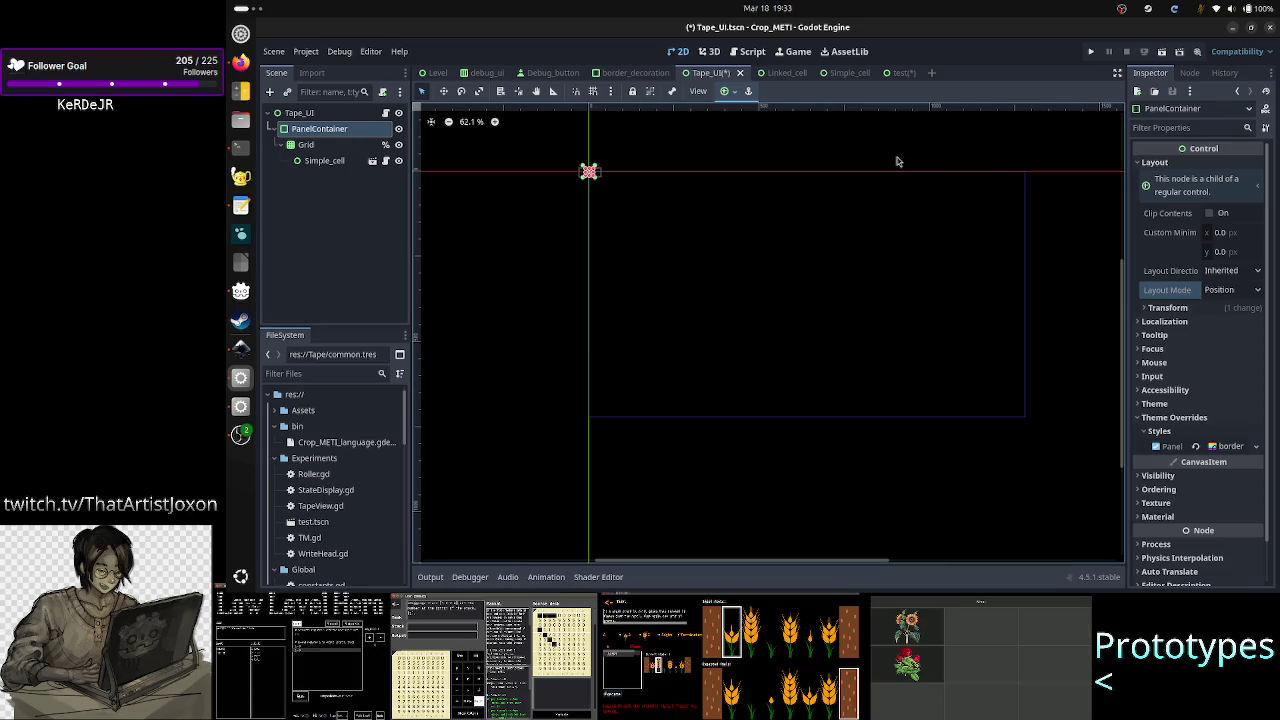
pyautogui.click(726, 91)
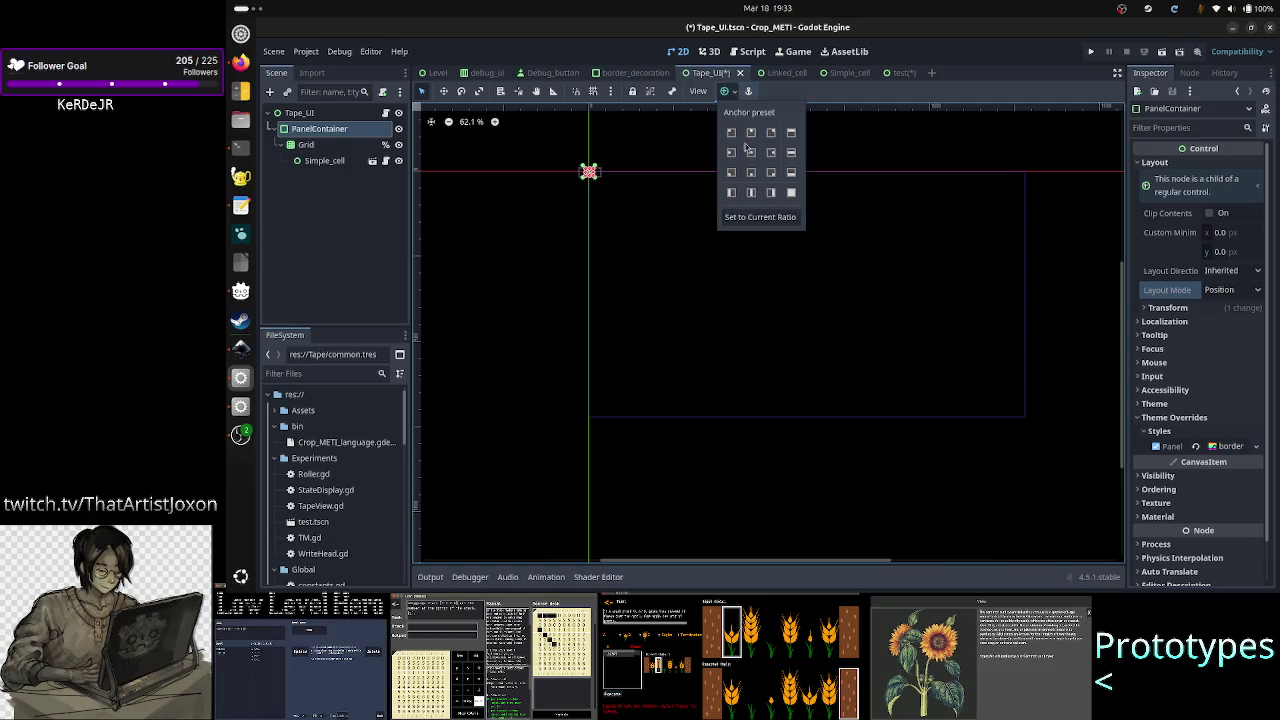
pyautogui.click(731, 193)
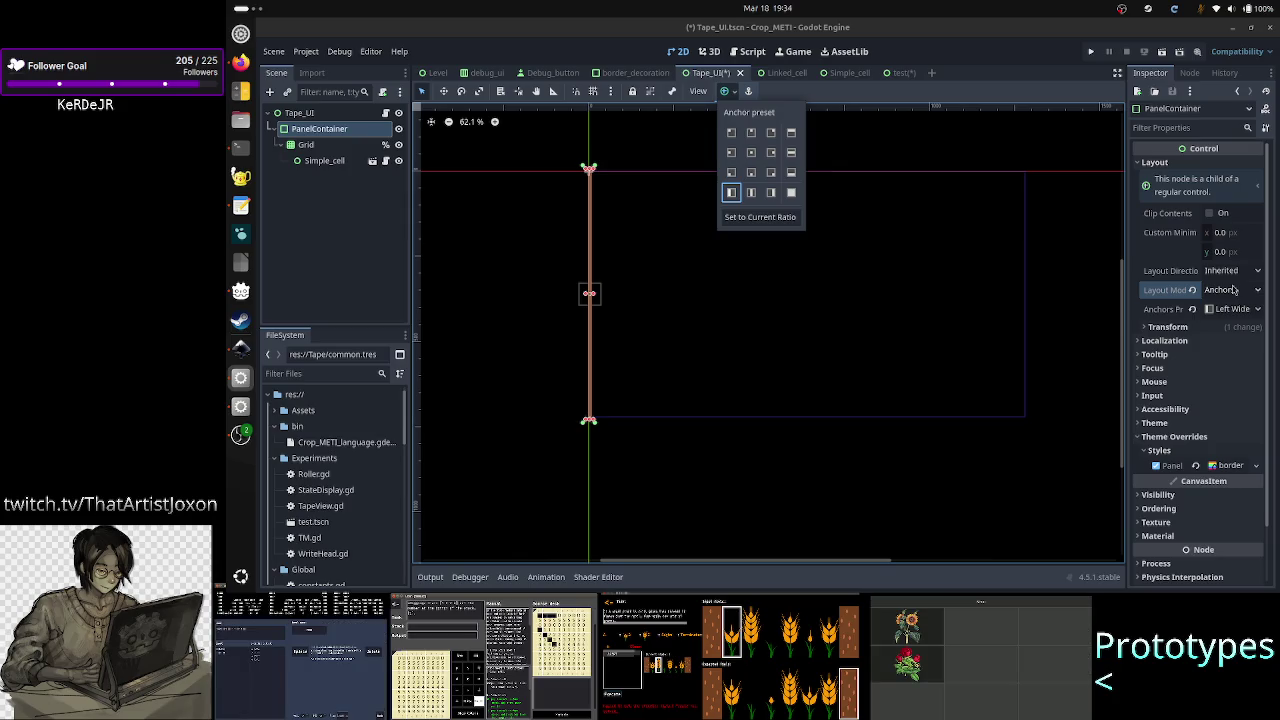
pyautogui.click(791, 193)
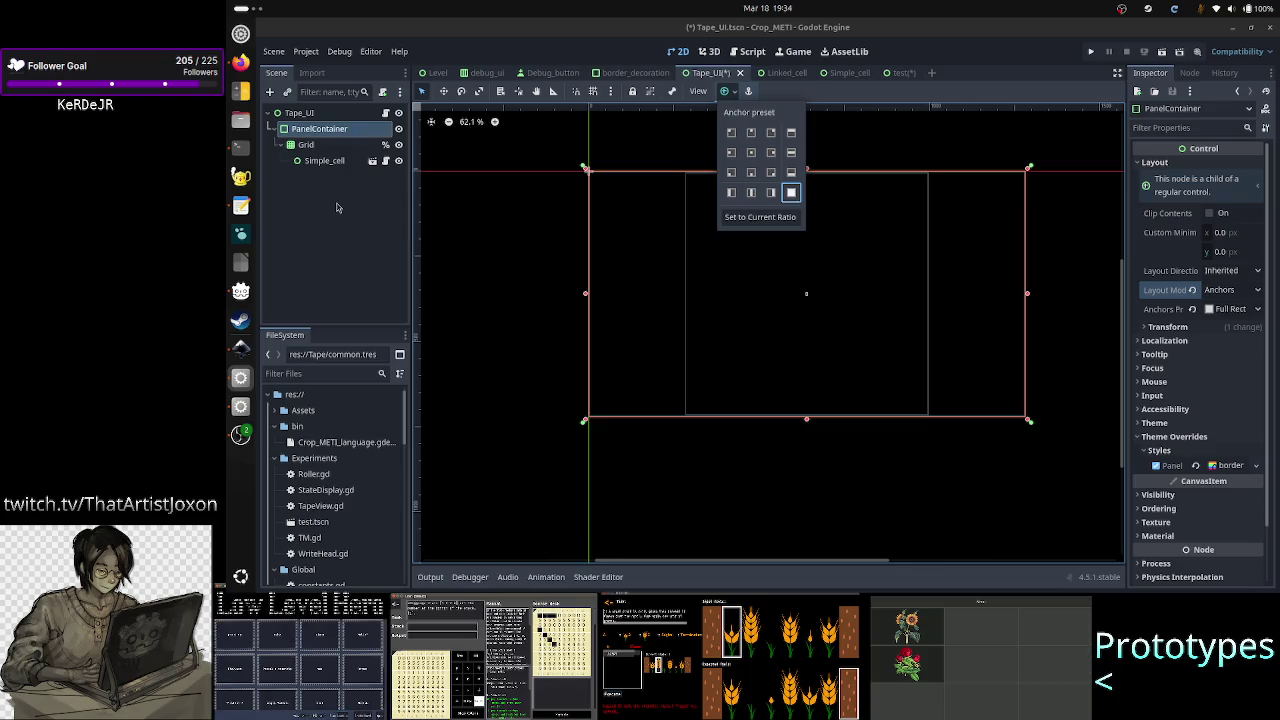
pyautogui.click(316, 146)
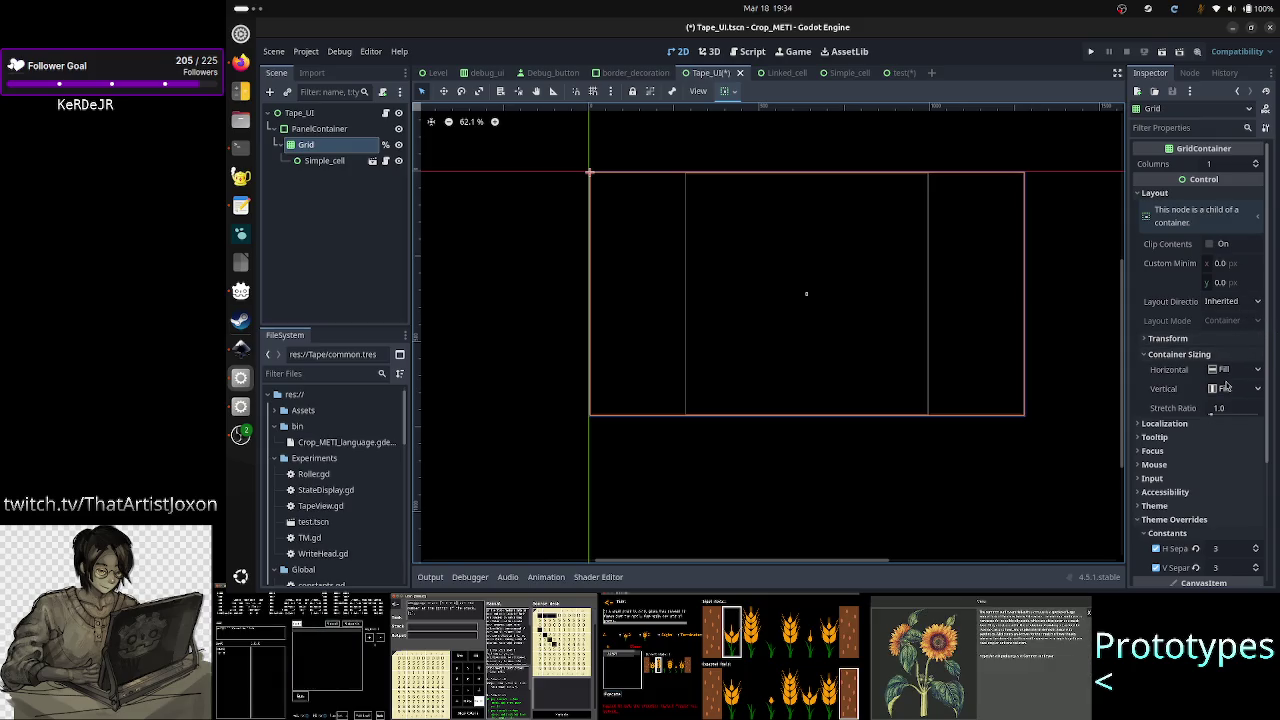
# - Set the Grid's horizontal and vertical sizing to Custom with Fill unchecked, then select the Tape_UI root
pyautogui.click(1250, 370)
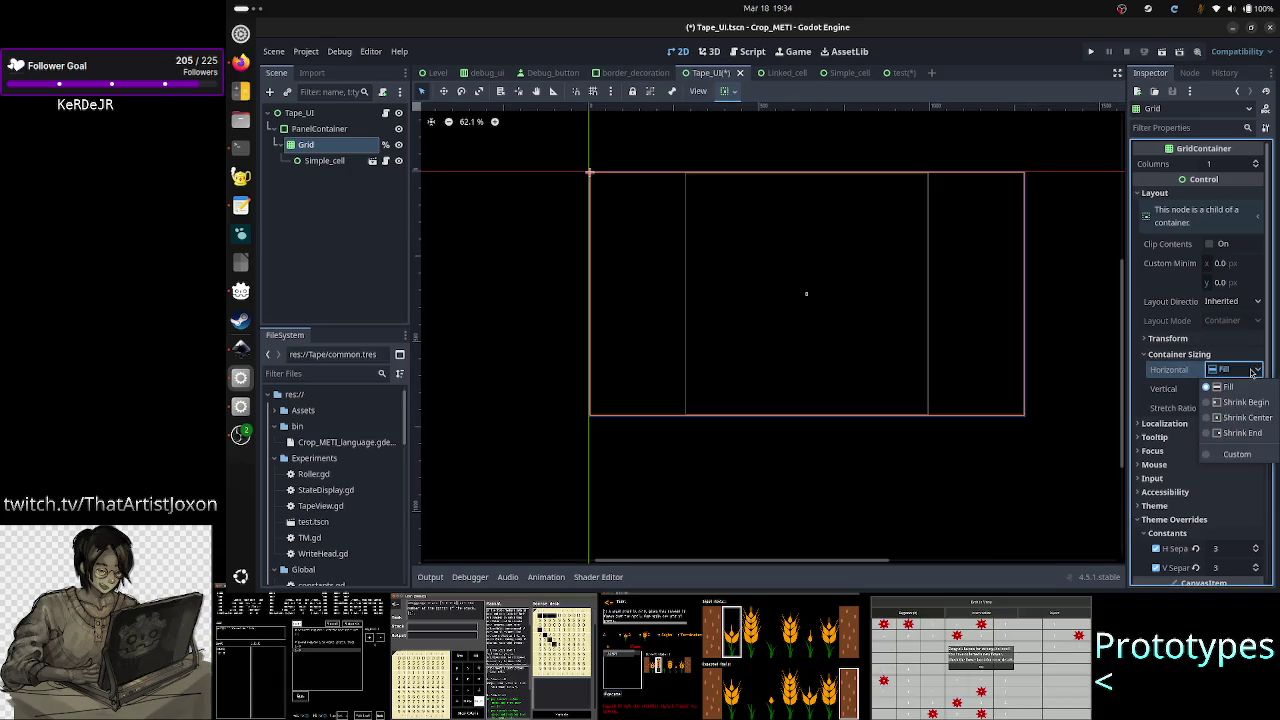
pyautogui.click(1238, 454)
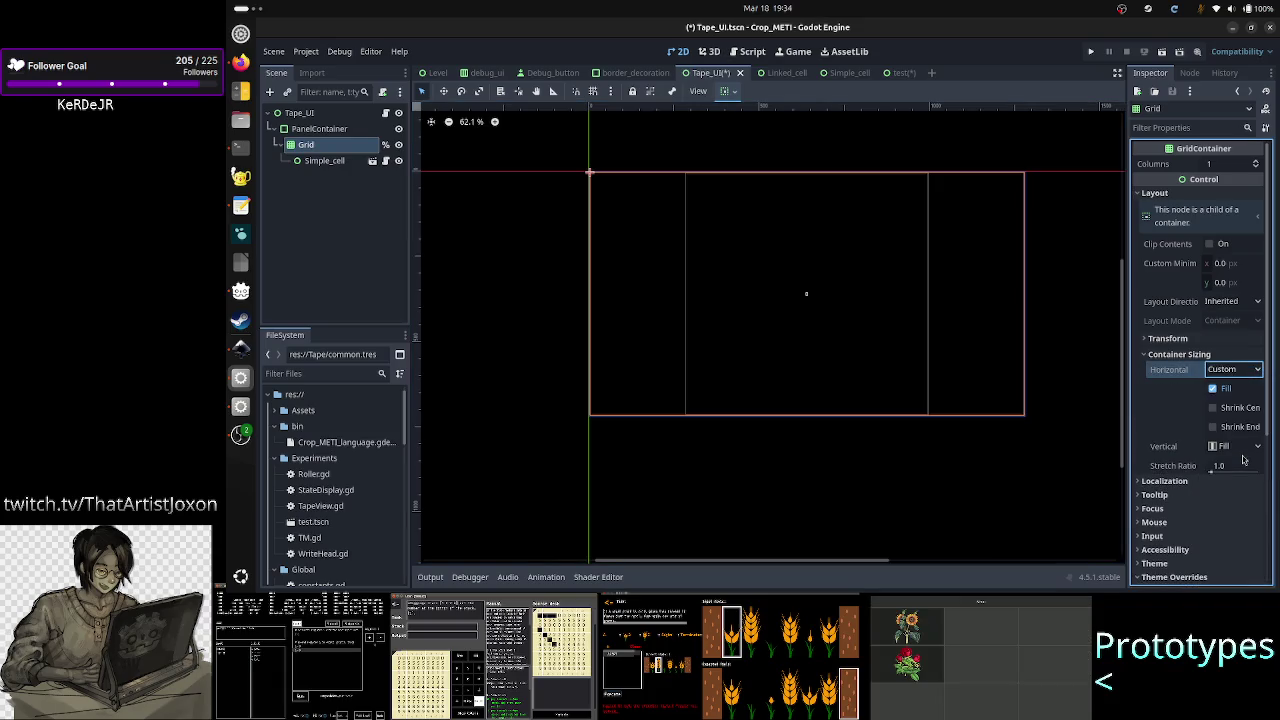
pyautogui.click(1213, 389)
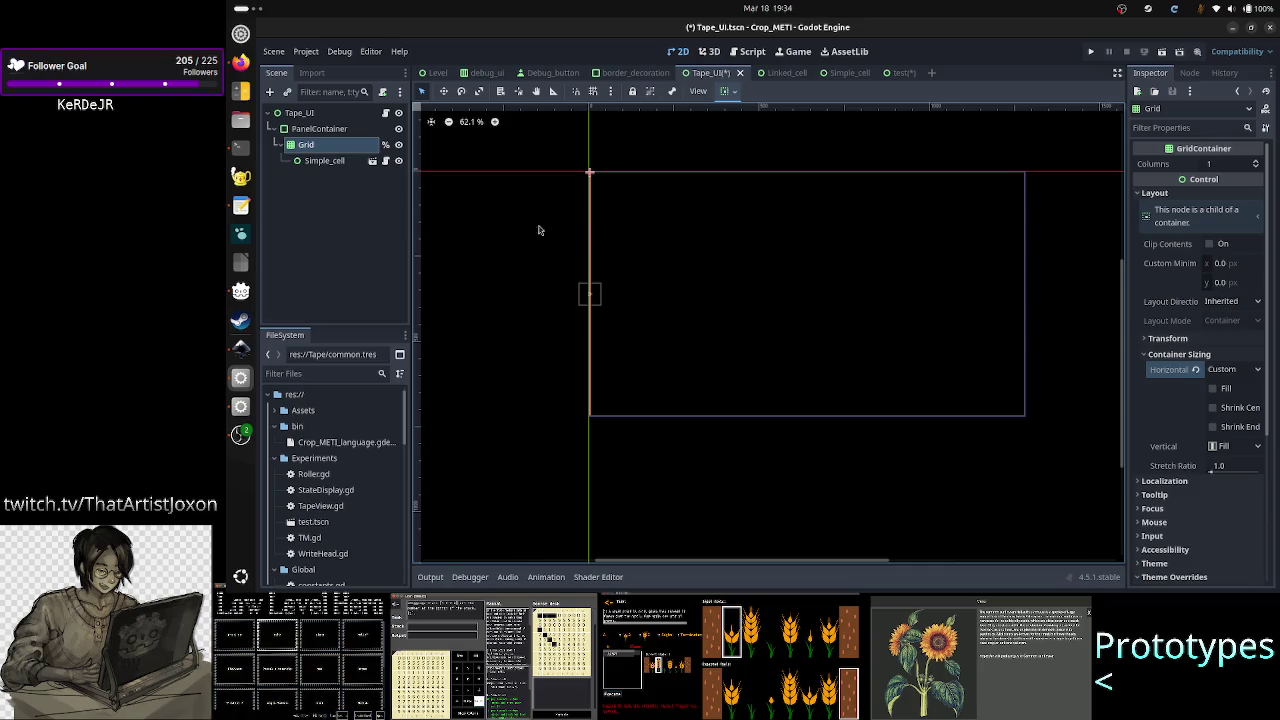
pyautogui.click(1258, 446)
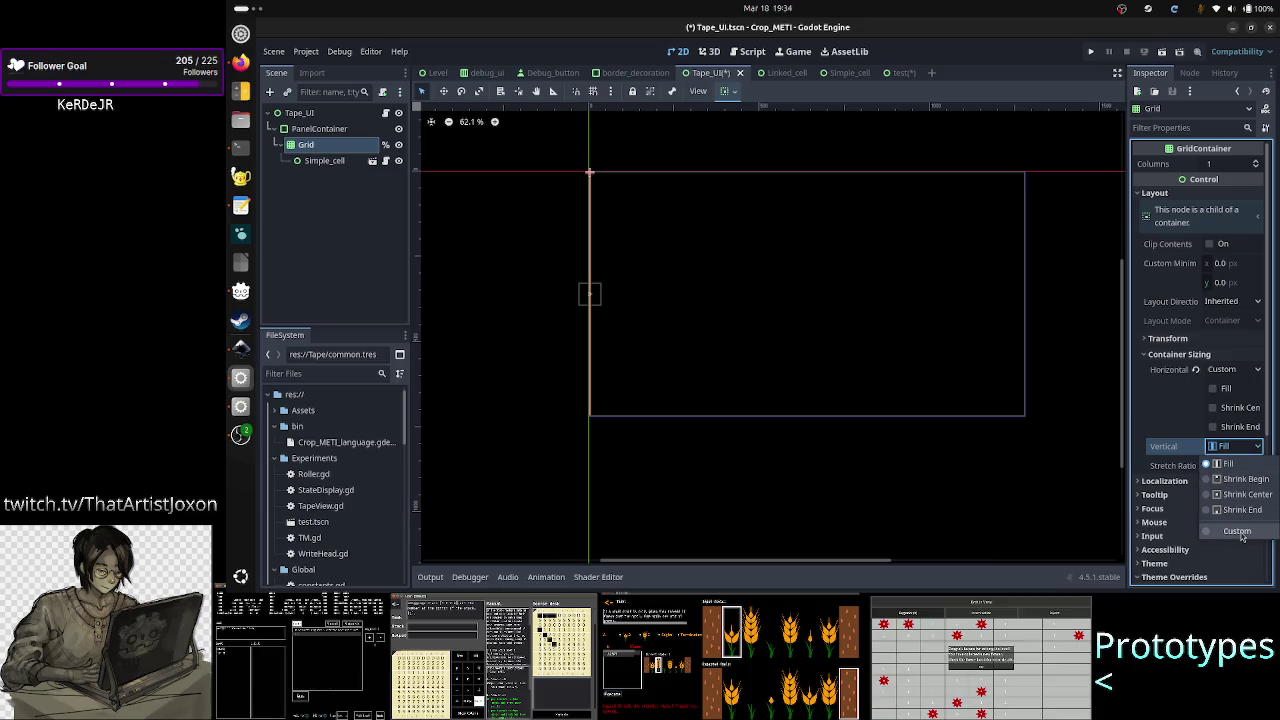
pyautogui.click(1238, 531)
pyautogui.click(1228, 467)
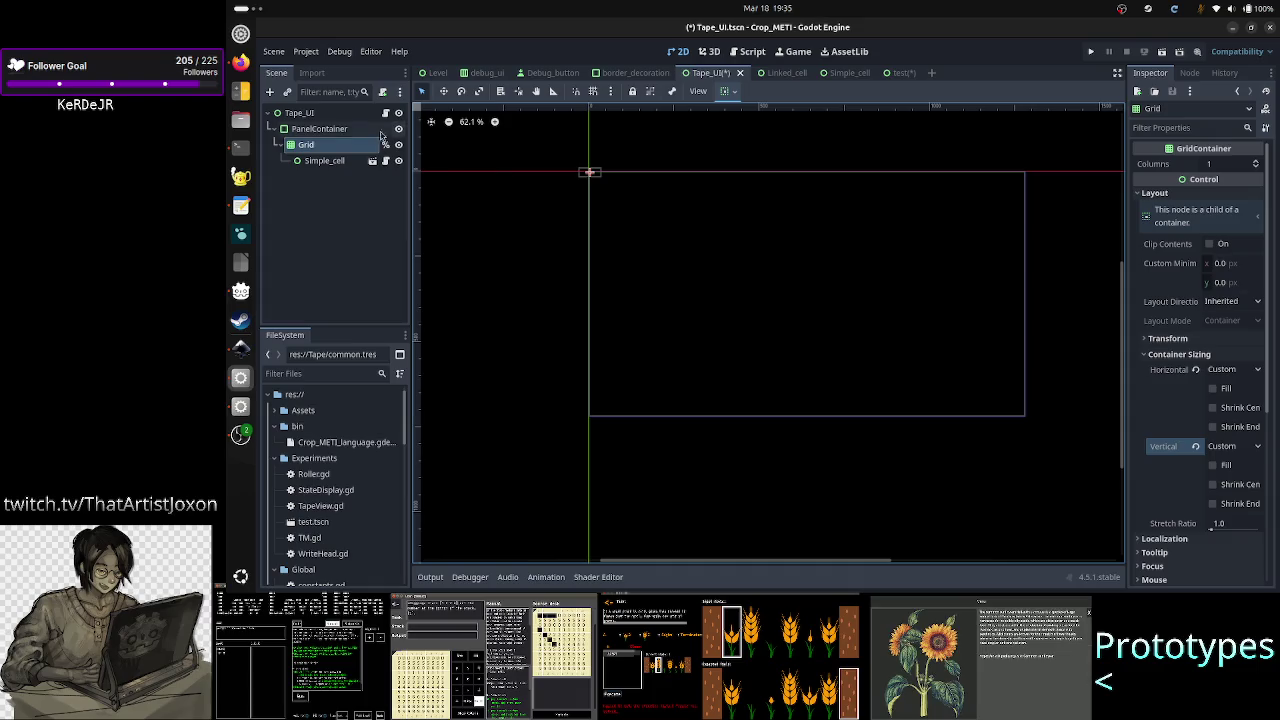
pyautogui.click(330, 113)
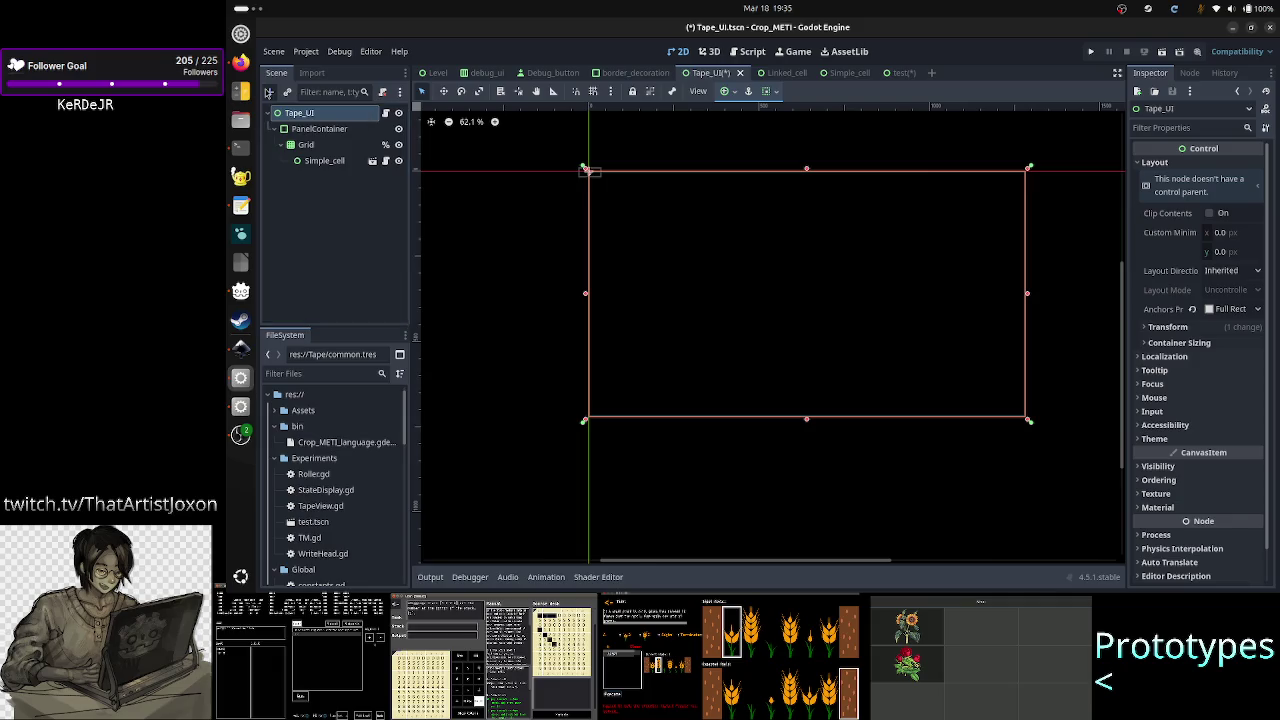
pyautogui.click(268, 92)
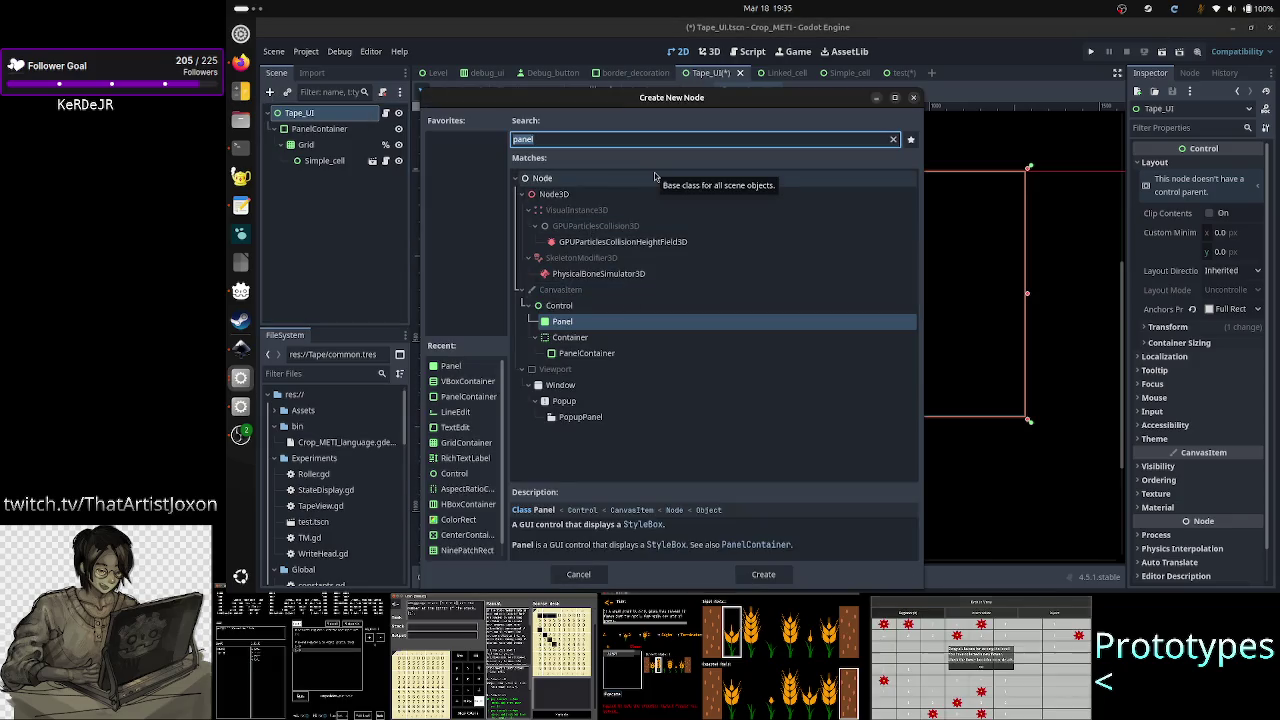
pyautogui.write('conta')
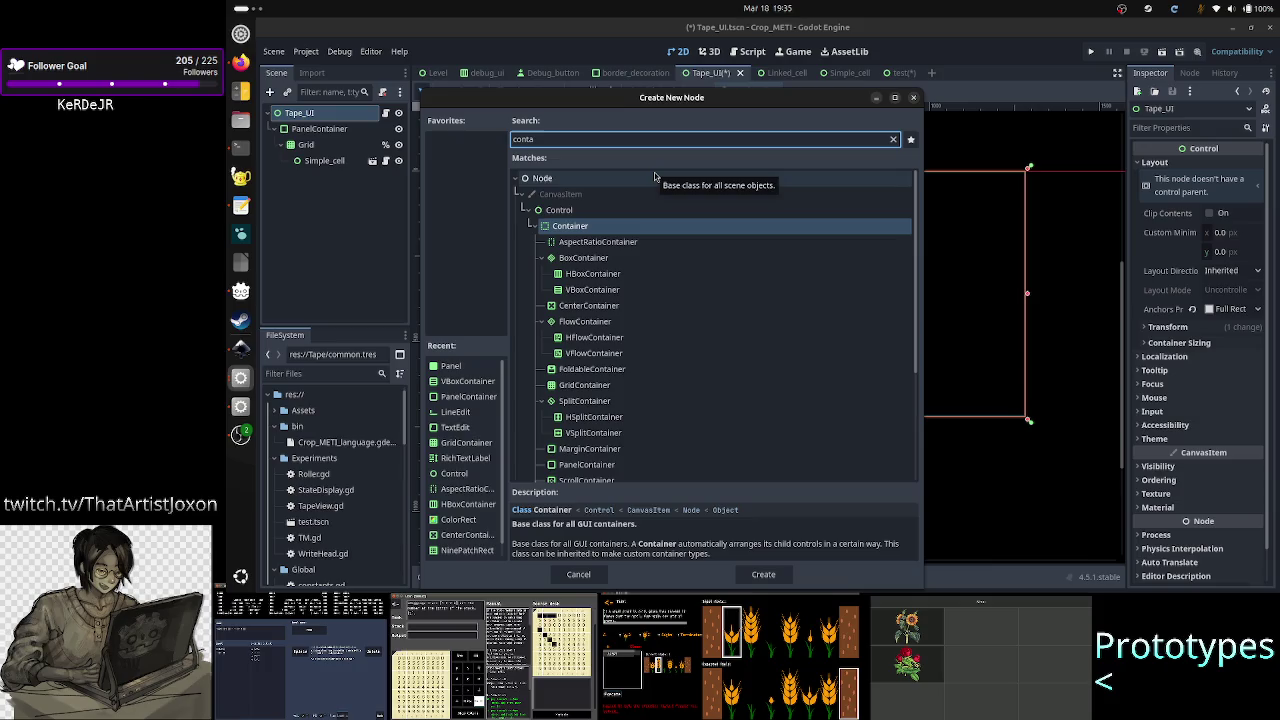
pyautogui.write('iner')
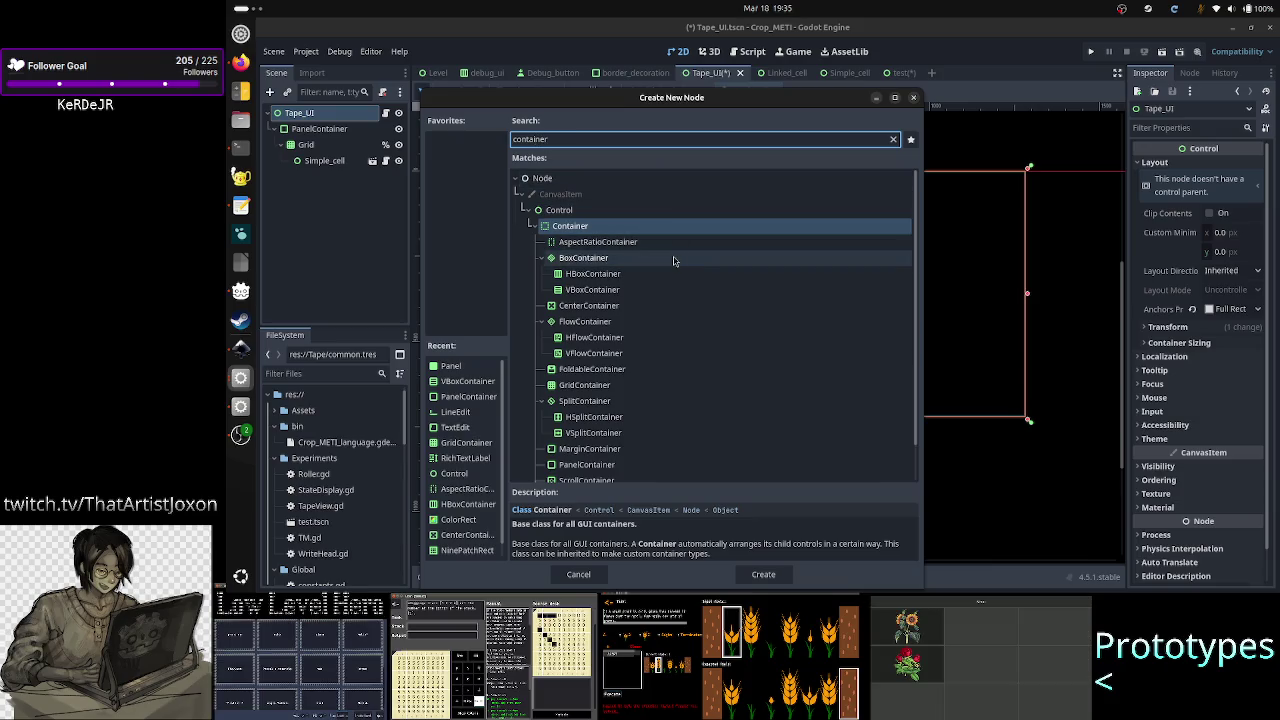
pyautogui.click(652, 328)
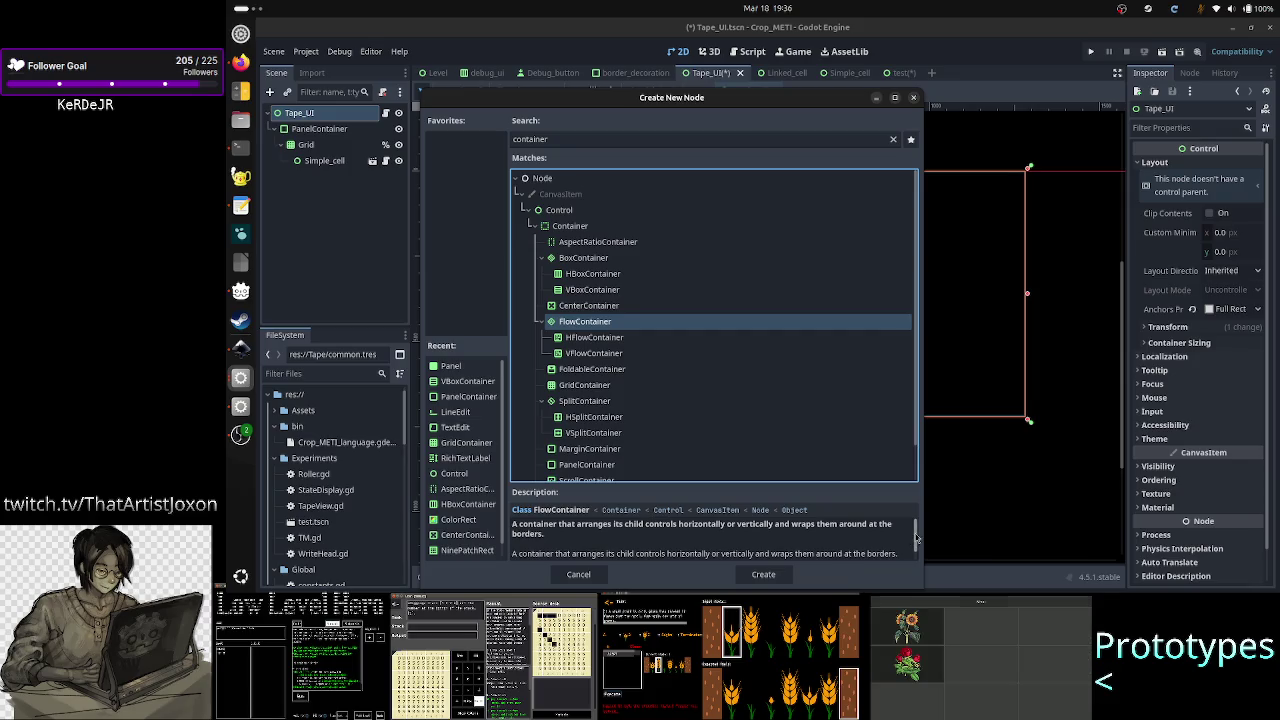
pyautogui.moveTo(916, 537); pyautogui.dragTo(914, 545)
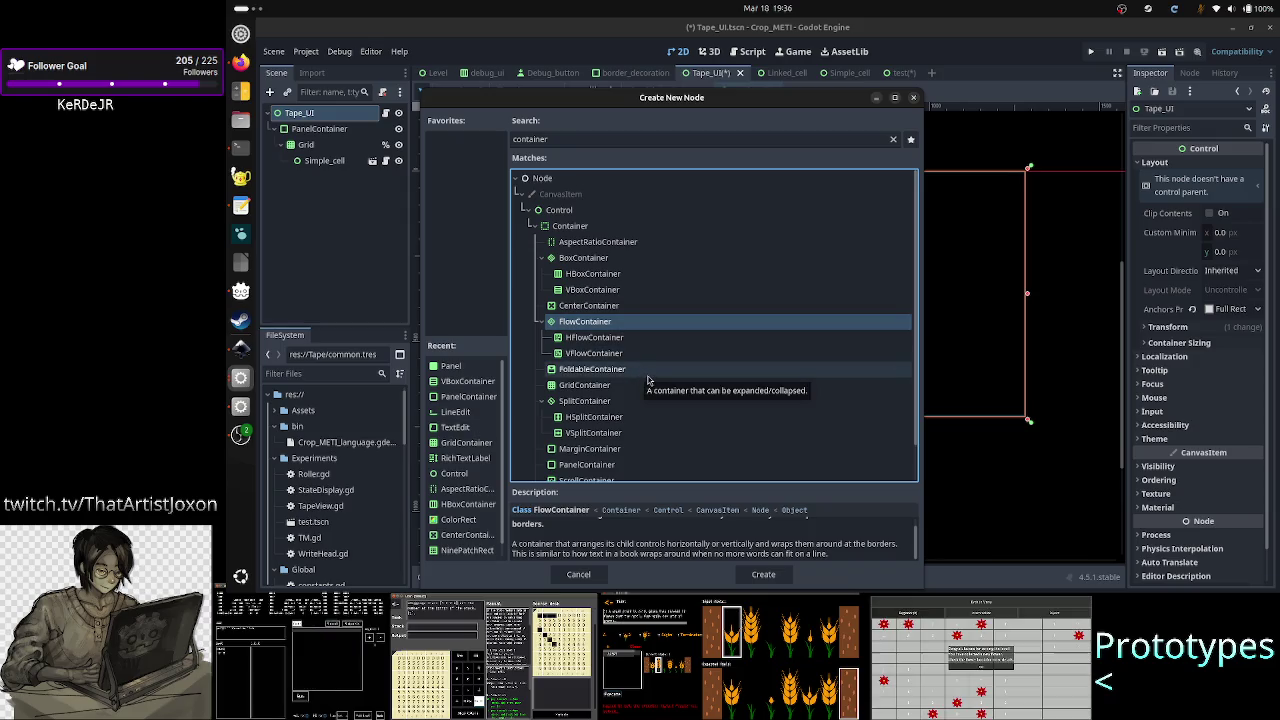
pyautogui.scroll(-1, 630, 417)
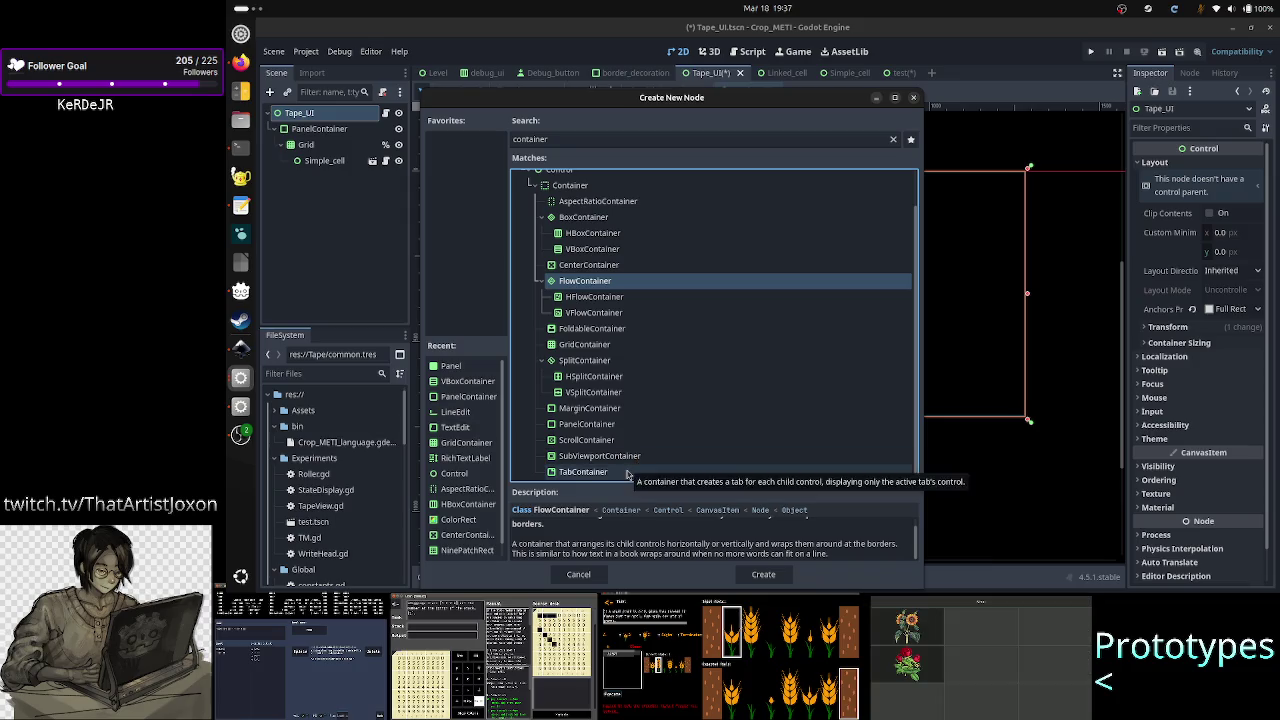
pyautogui.click(913, 97)
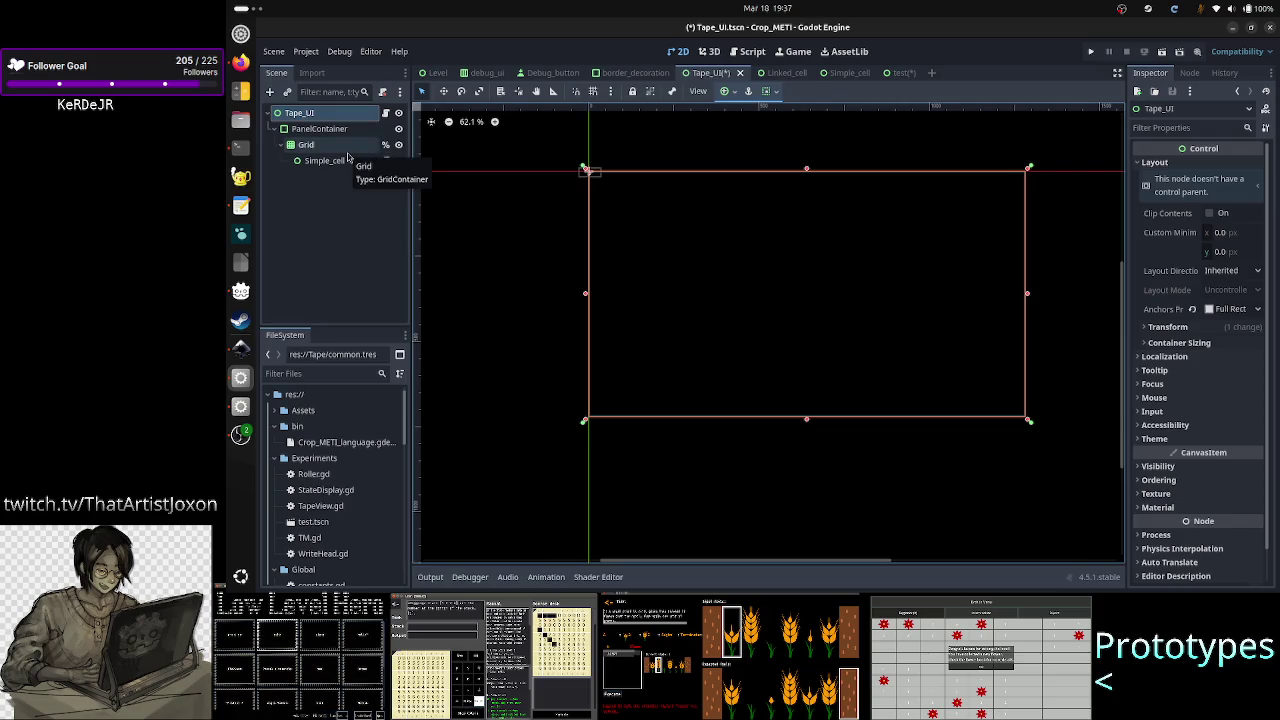
# - Select PanelContainer and Grid, then drag the PanelContainer right and down in the viewport
pyautogui.click(332, 134)
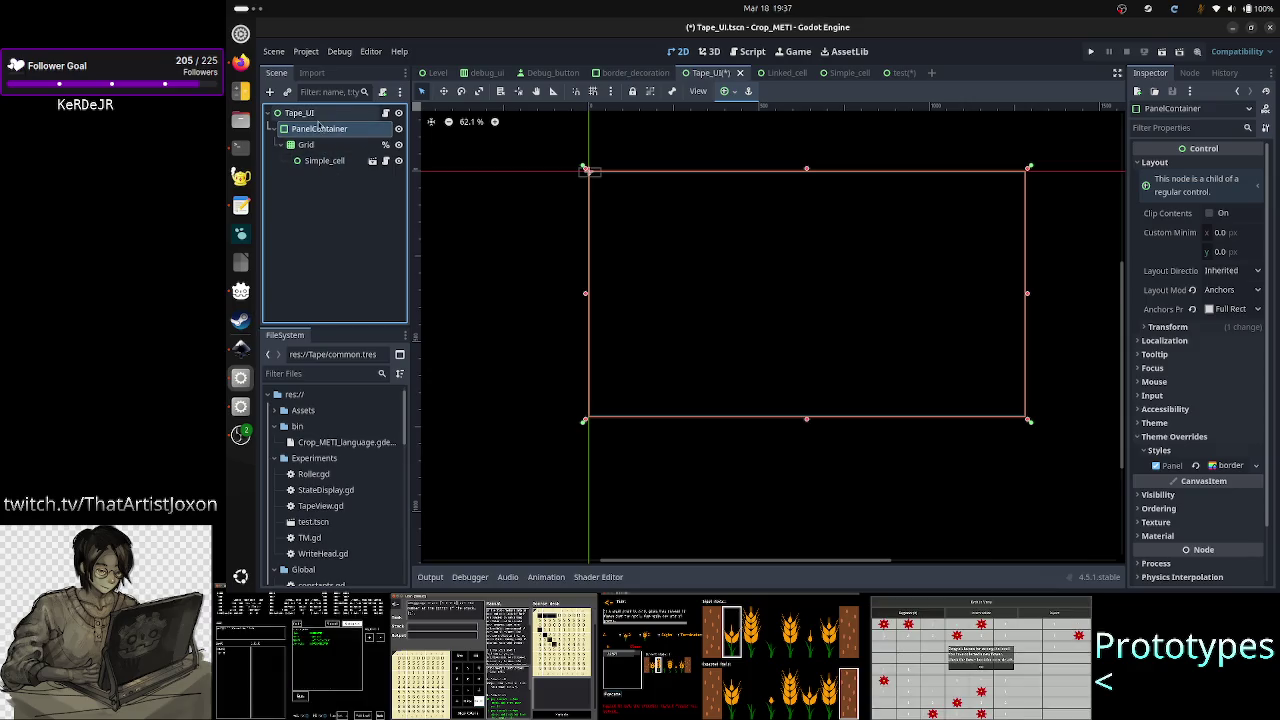
pyautogui.click(317, 146)
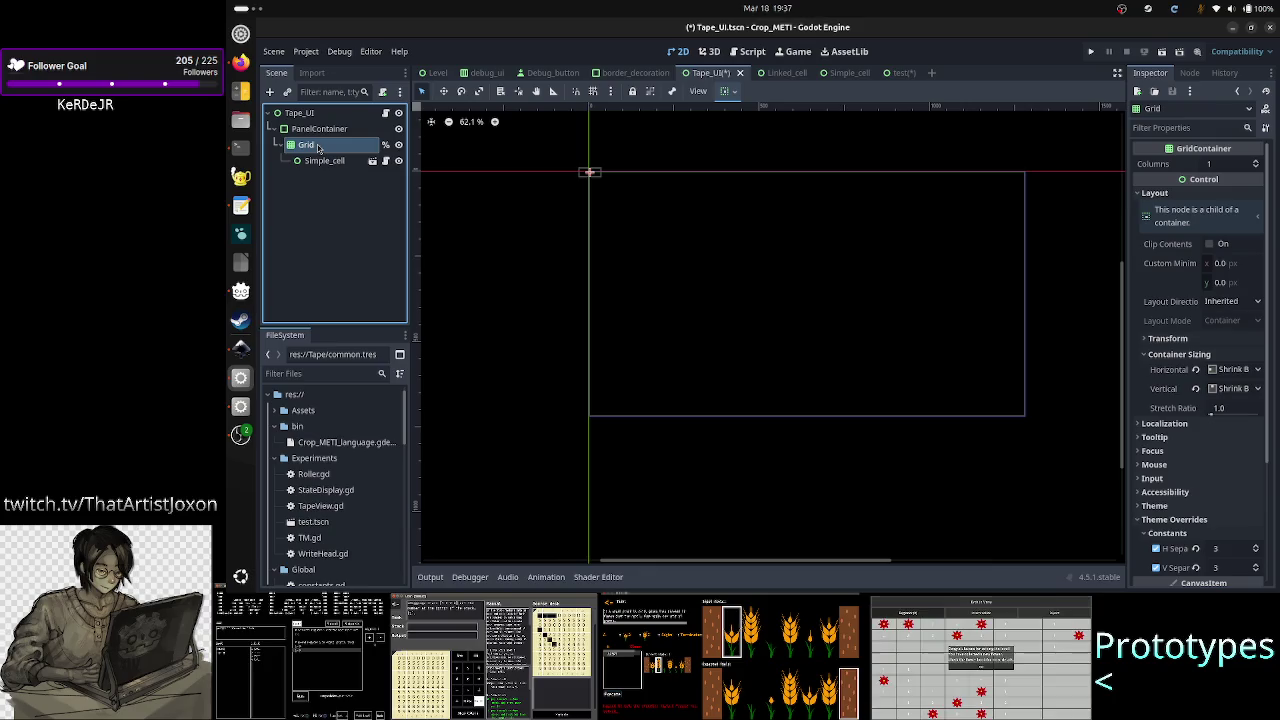
pyautogui.moveTo(629, 205); pyautogui.dragTo(817, 242)
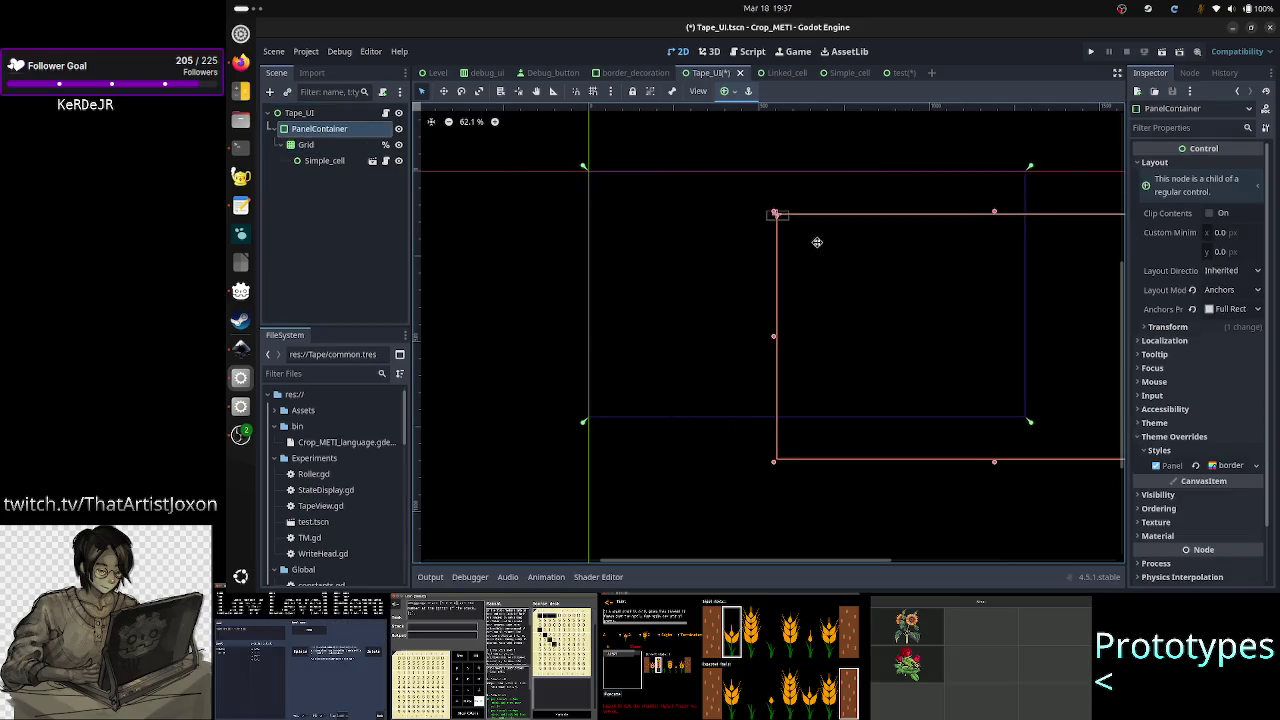
# - Undo the PanelContainer move, delete the Simple_cell node, and save Tape_UI
pyautogui.hotkey('ctrl', 'z')
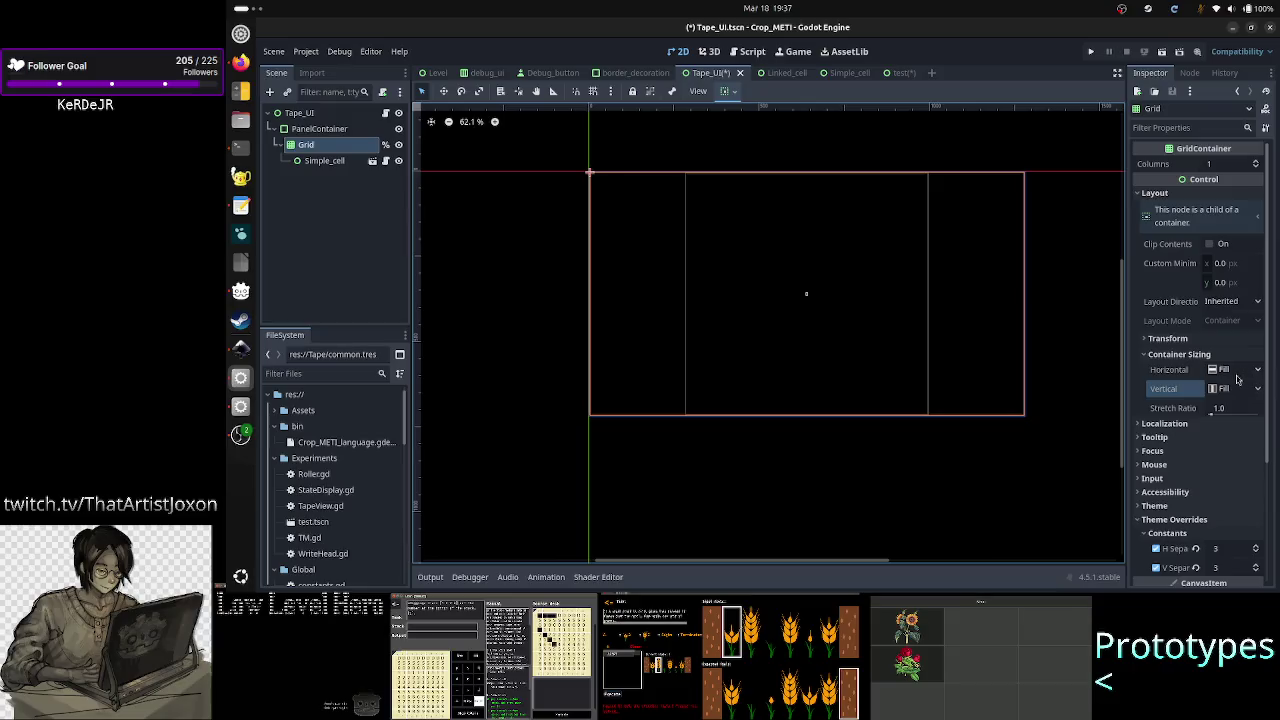
pyautogui.click(322, 162)
pyautogui.rightClick(325, 161)
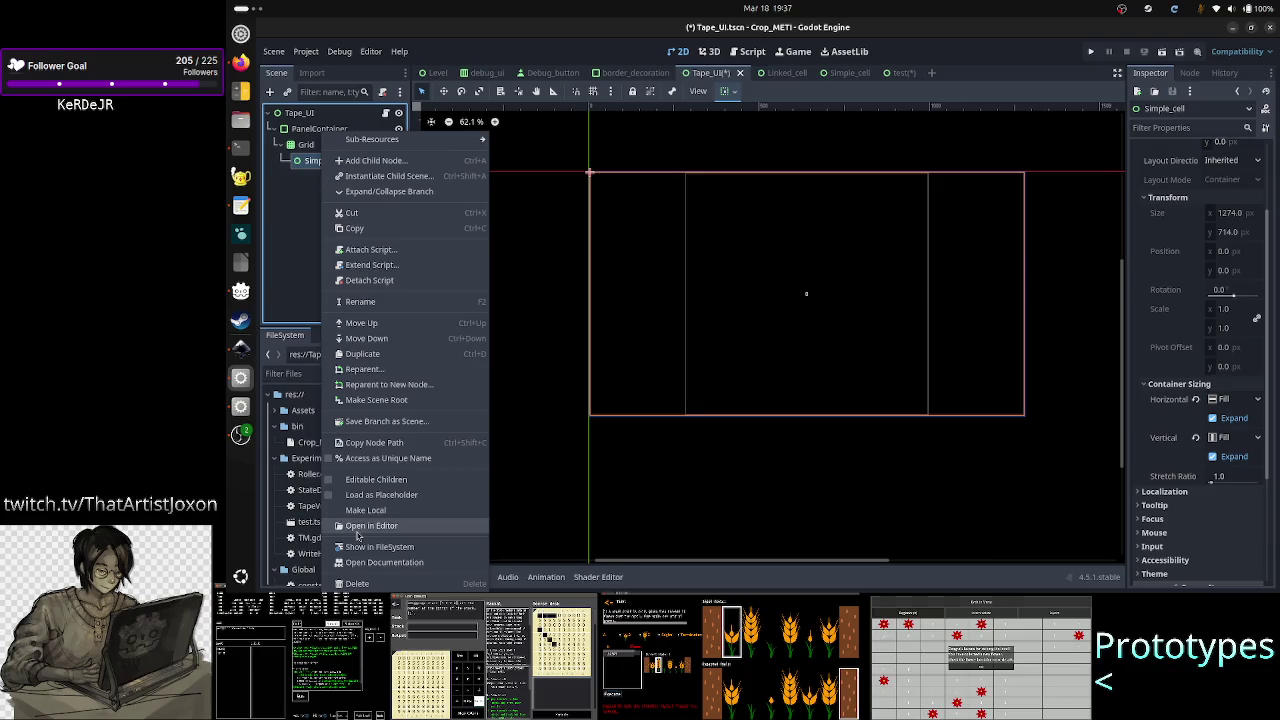
pyautogui.click(355, 585)
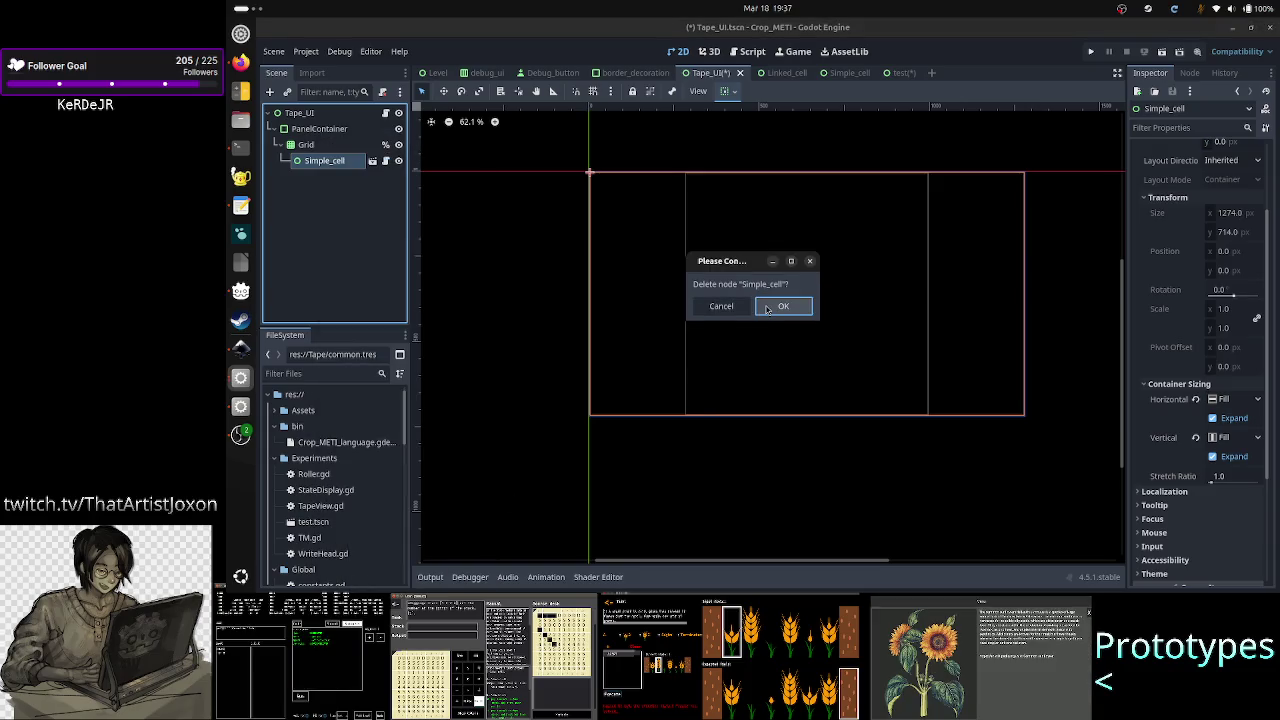
pyautogui.click(766, 310)
pyautogui.hotkey('ctrl', 's')
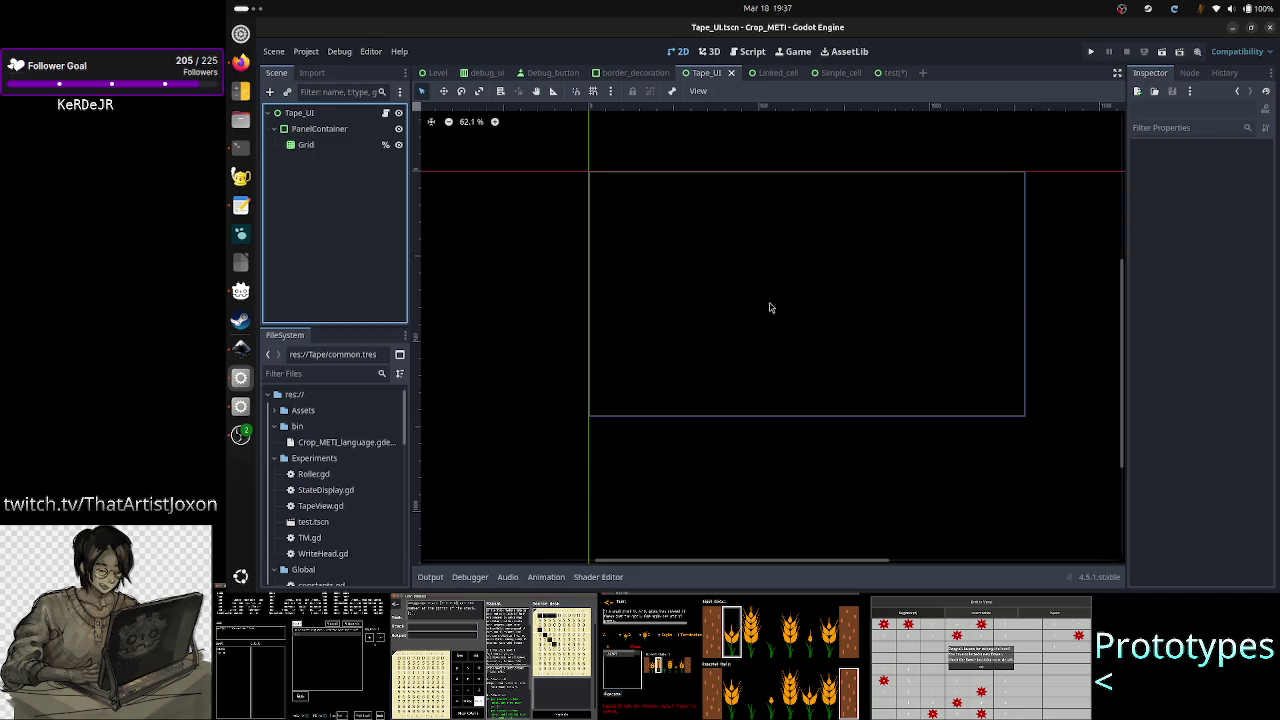
# - Test-run the Tape_UI scene, close the game window, and select the Grid node for inspection
pyautogui.click(1162, 54)
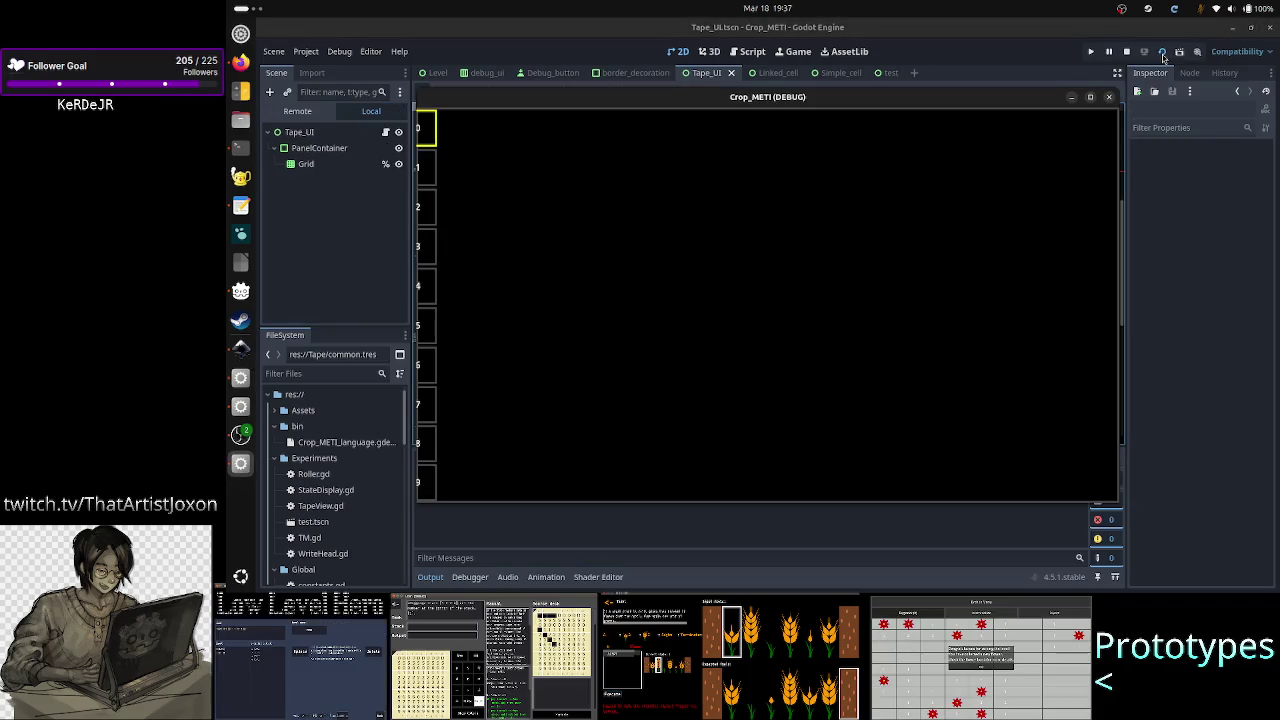
pyautogui.moveTo(730, 100); pyautogui.dragTo(873, 134)
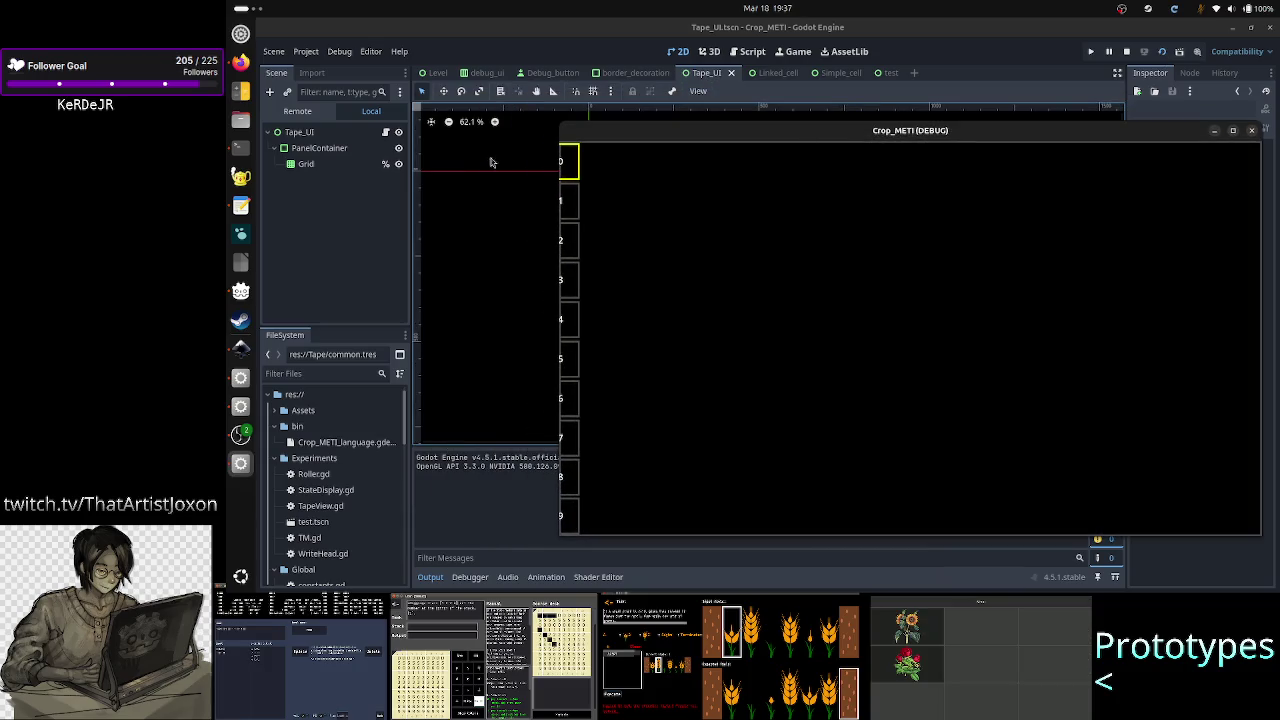
pyautogui.click(1255, 132)
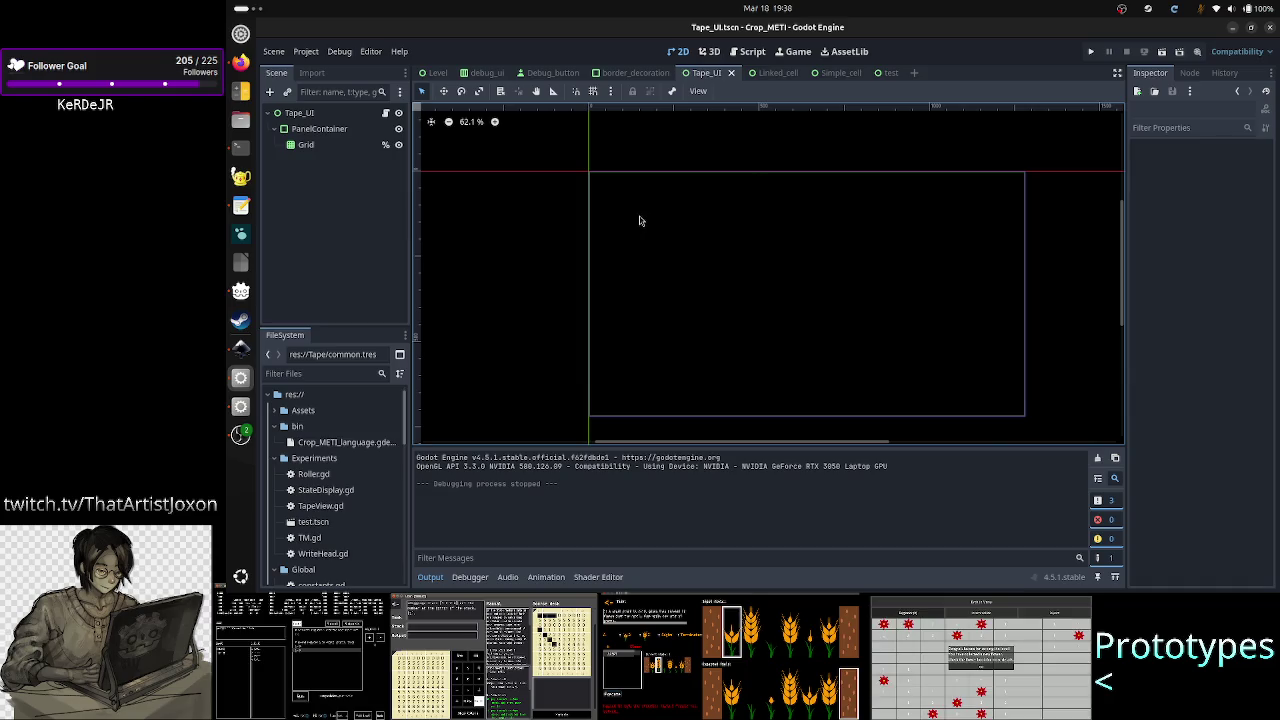
pyautogui.click(339, 148)
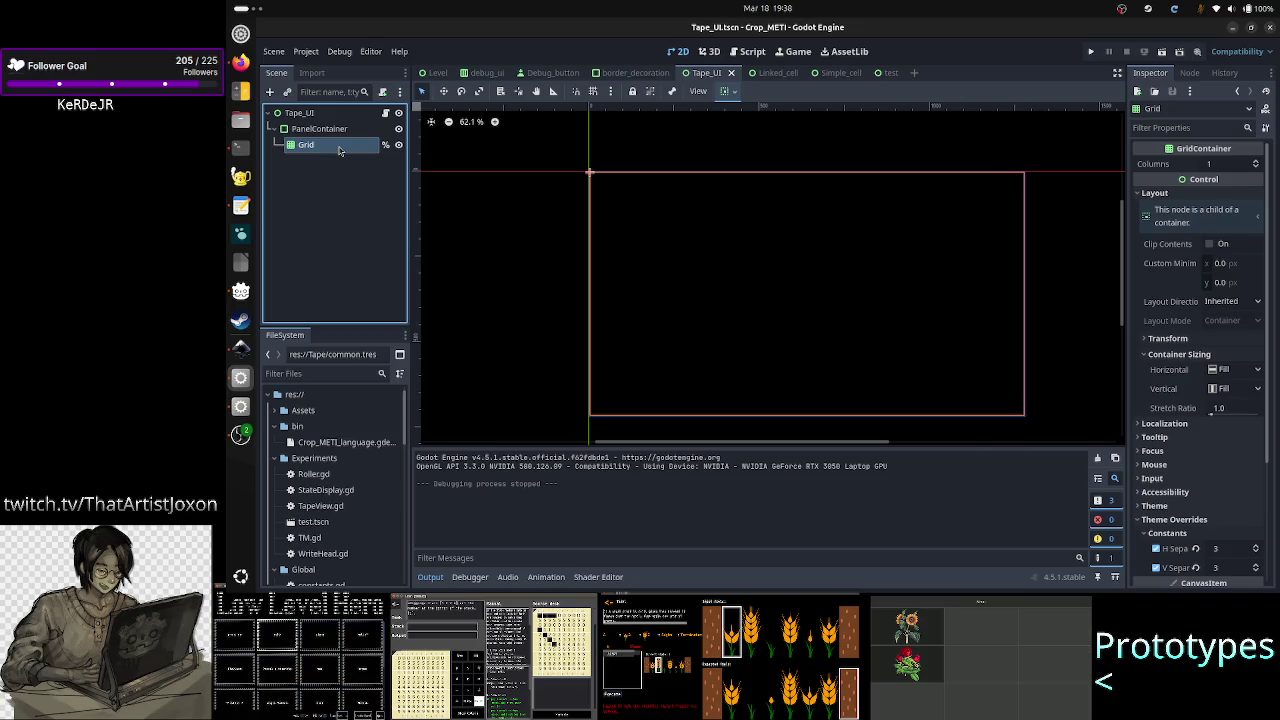
# - Open Tape_UI.gd and start a cell.custom_minimum_size line after push_cell(cell) in _debug_init
pyautogui.click(385, 114)
pyautogui.scroll(2, 737, 244)
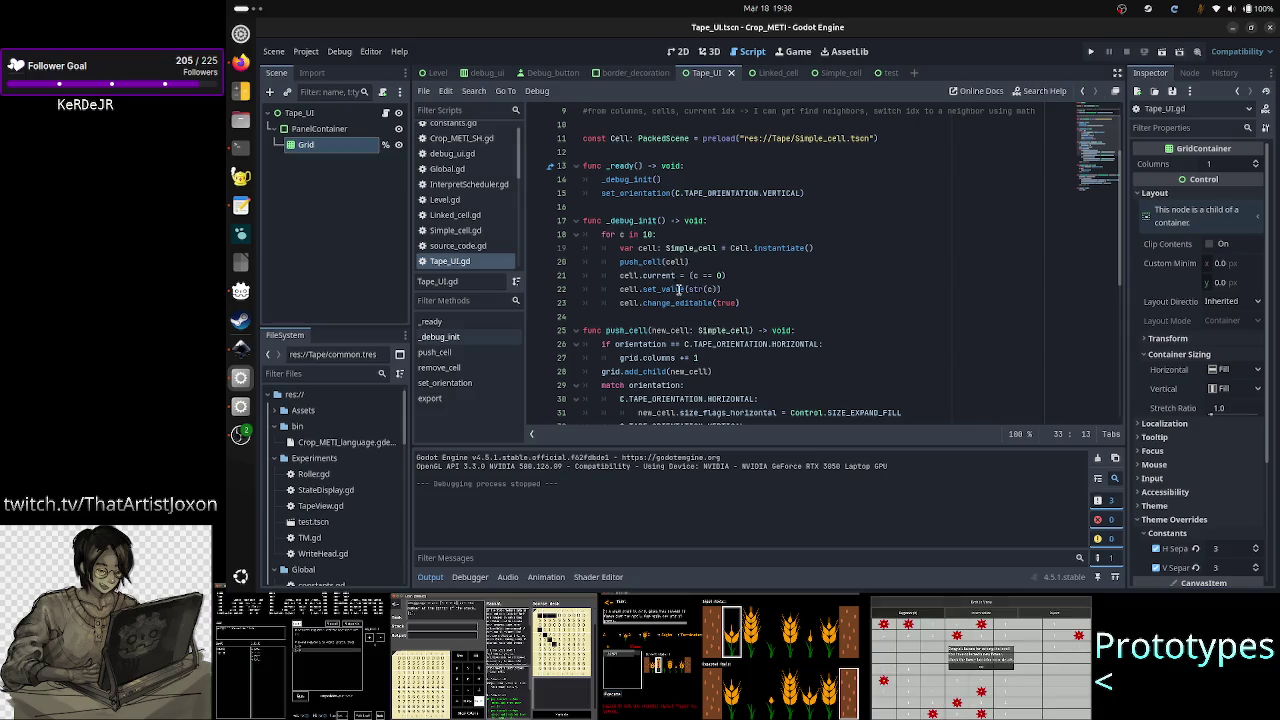
pyautogui.scroll(-1, 678, 300)
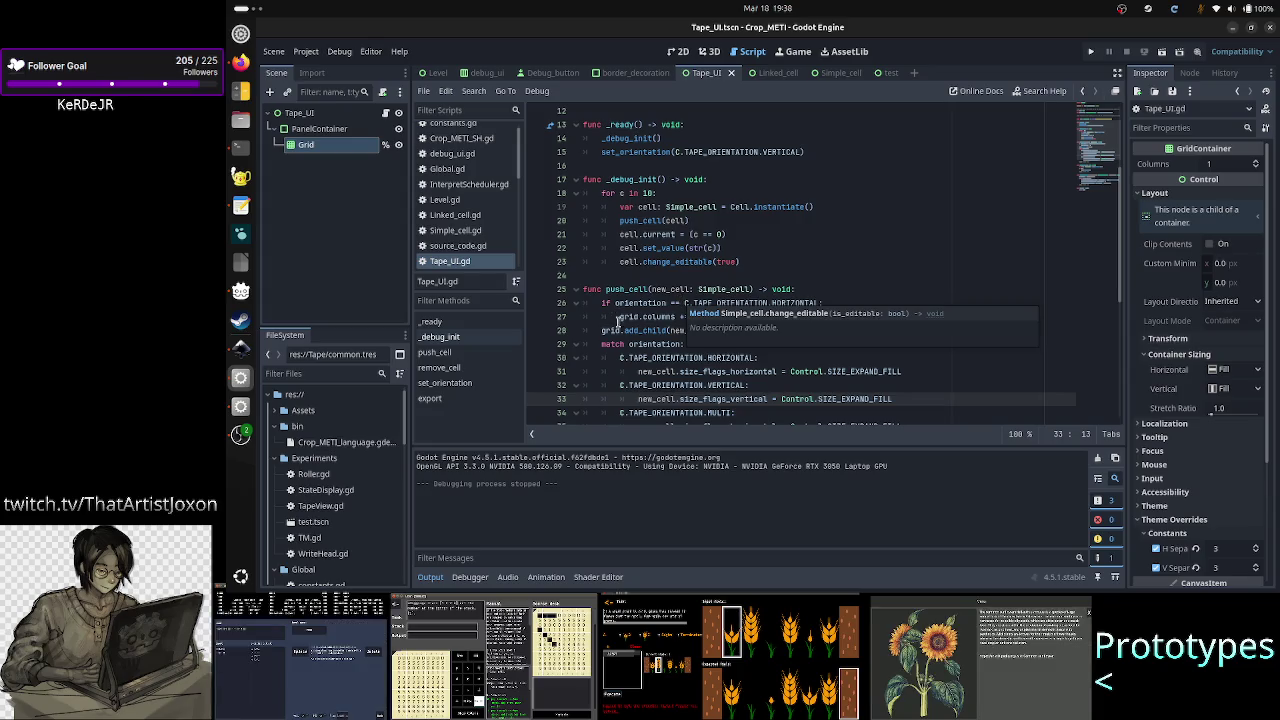
pyautogui.click(767, 261)
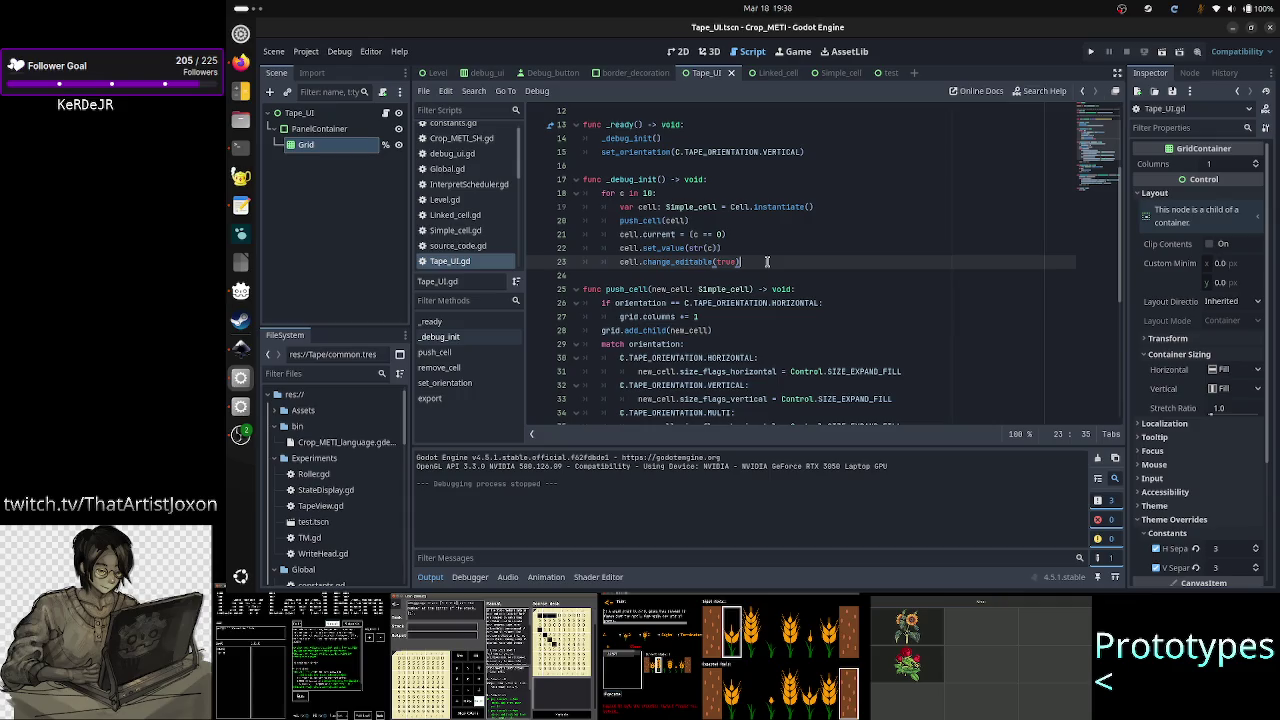
pyautogui.press('Up')
pyautogui.press('Up')
pyautogui.press('Up')
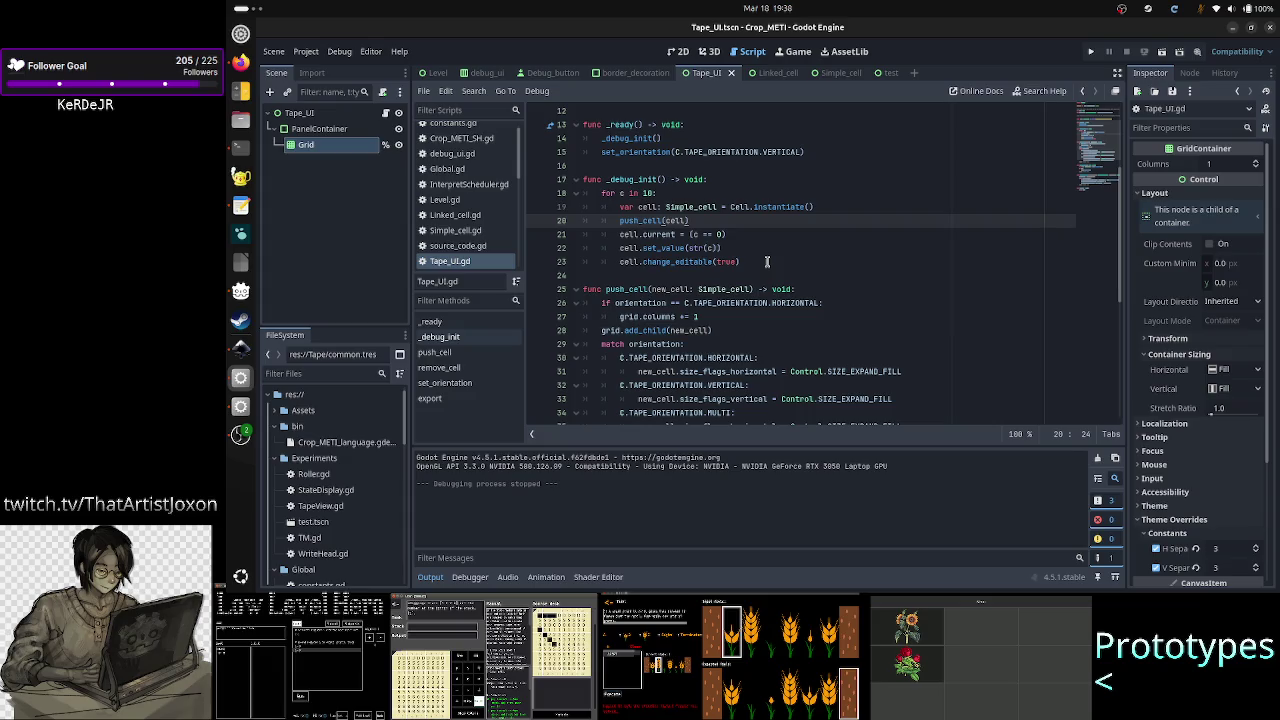
pyautogui.press('Return')
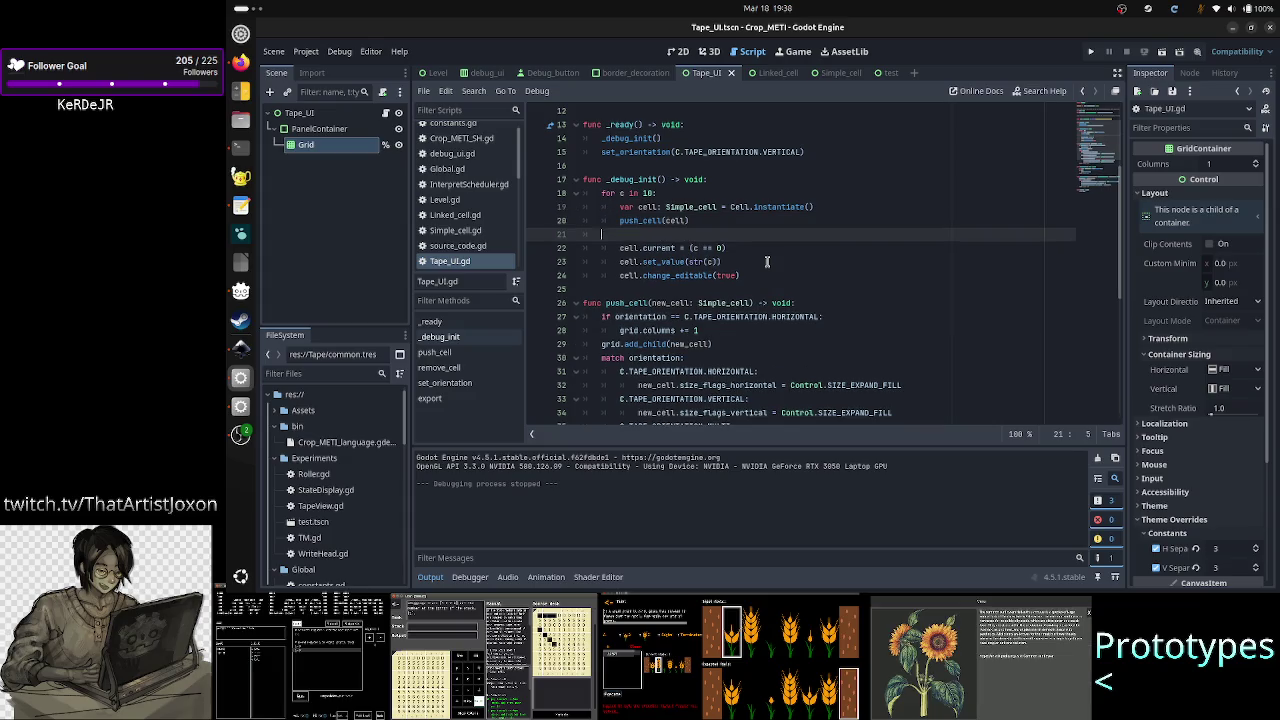
pyautogui.write('cell.')
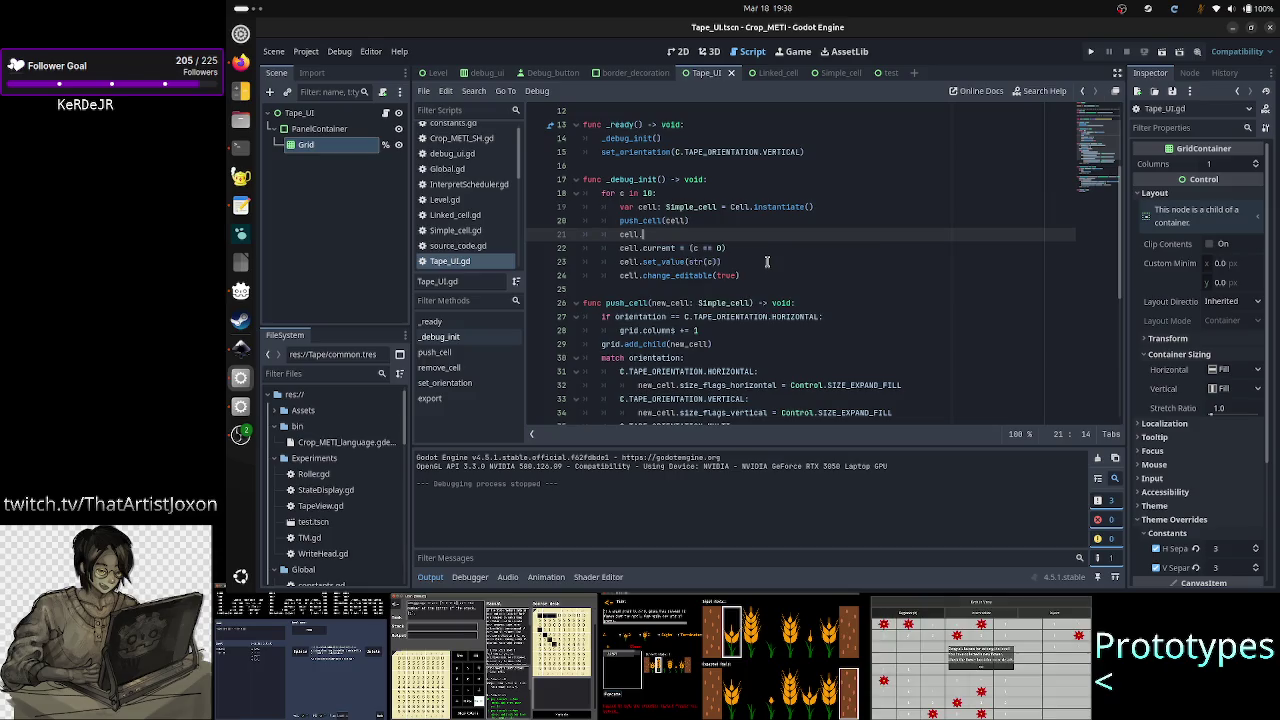
pyautogui.write('mini')
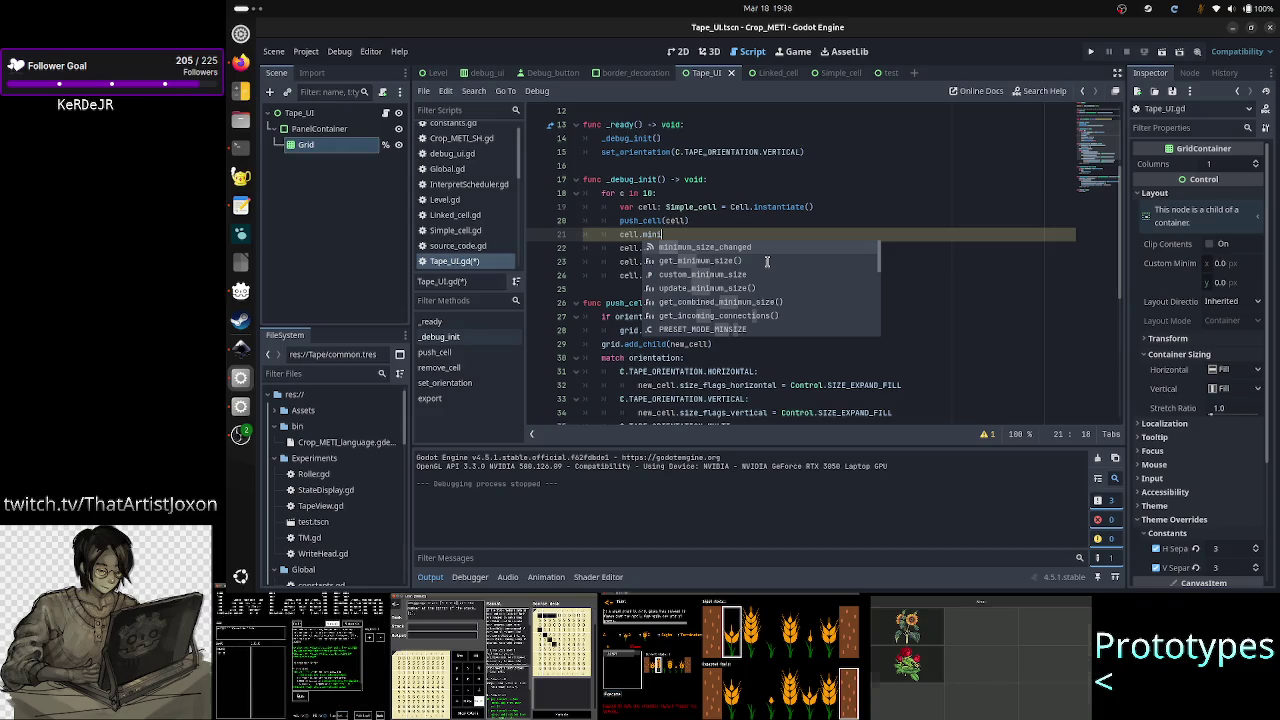
pyautogui.press('Down')
pyautogui.press('Down')
pyautogui.press('Return')
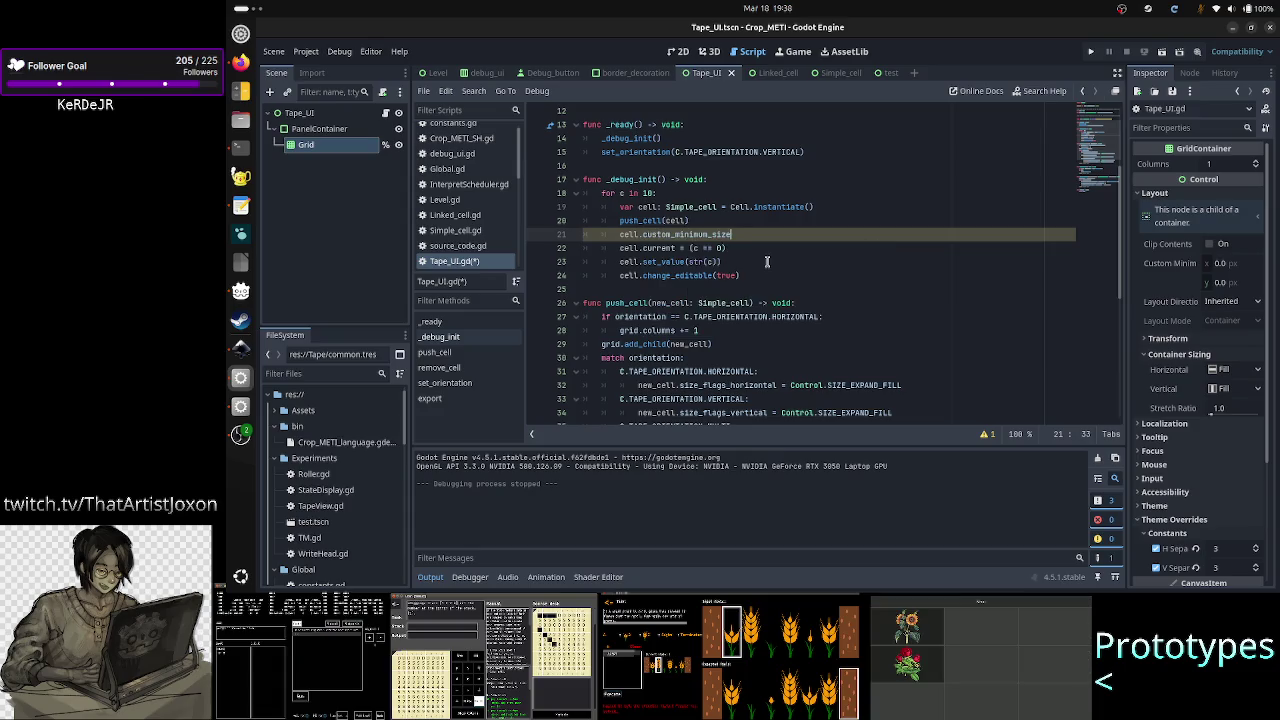
# - Finish the line as '= Vector2(100, 100)', save the script, and test-run the scene
pyautogui.write('= Vector2')
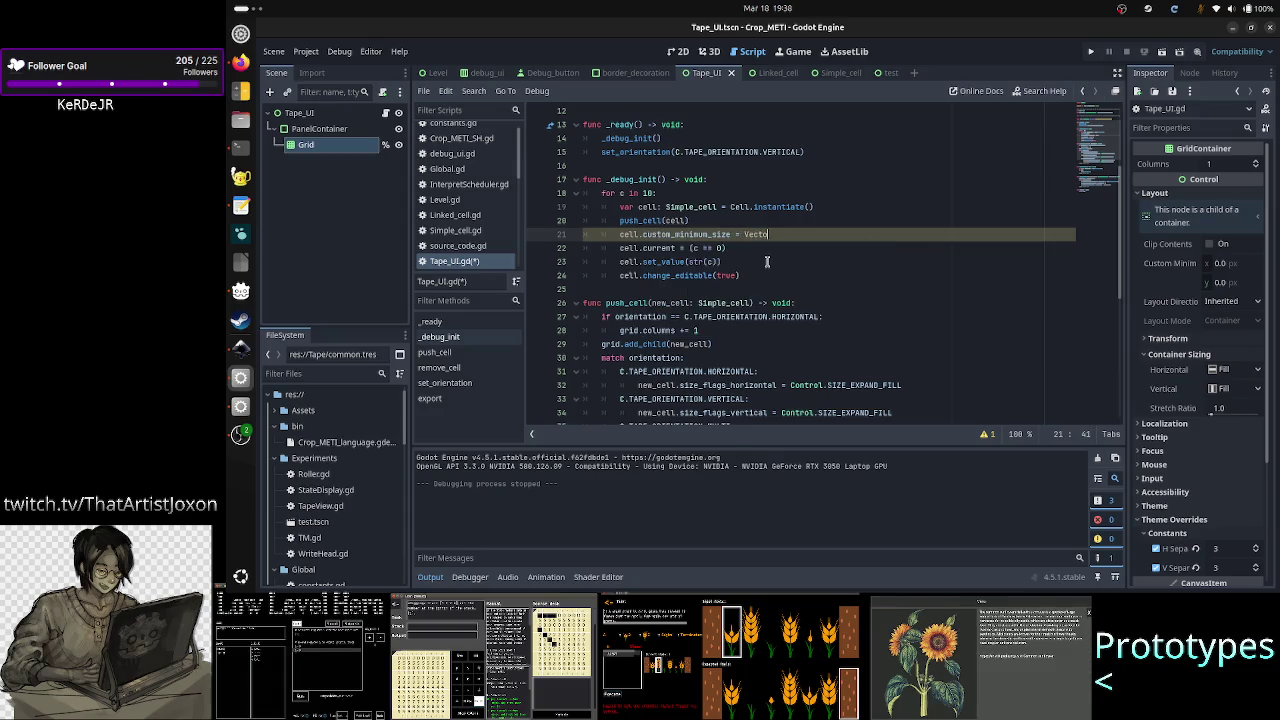
pyautogui.write('(1')
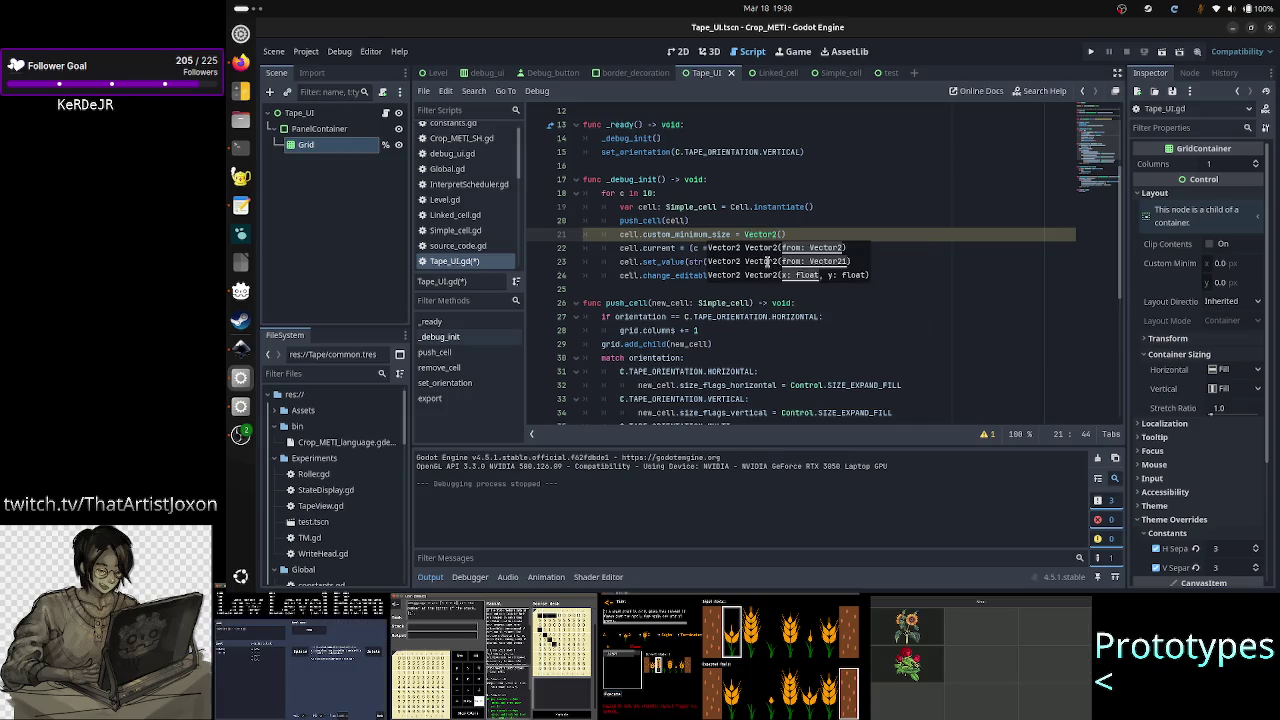
pyautogui.write('0')
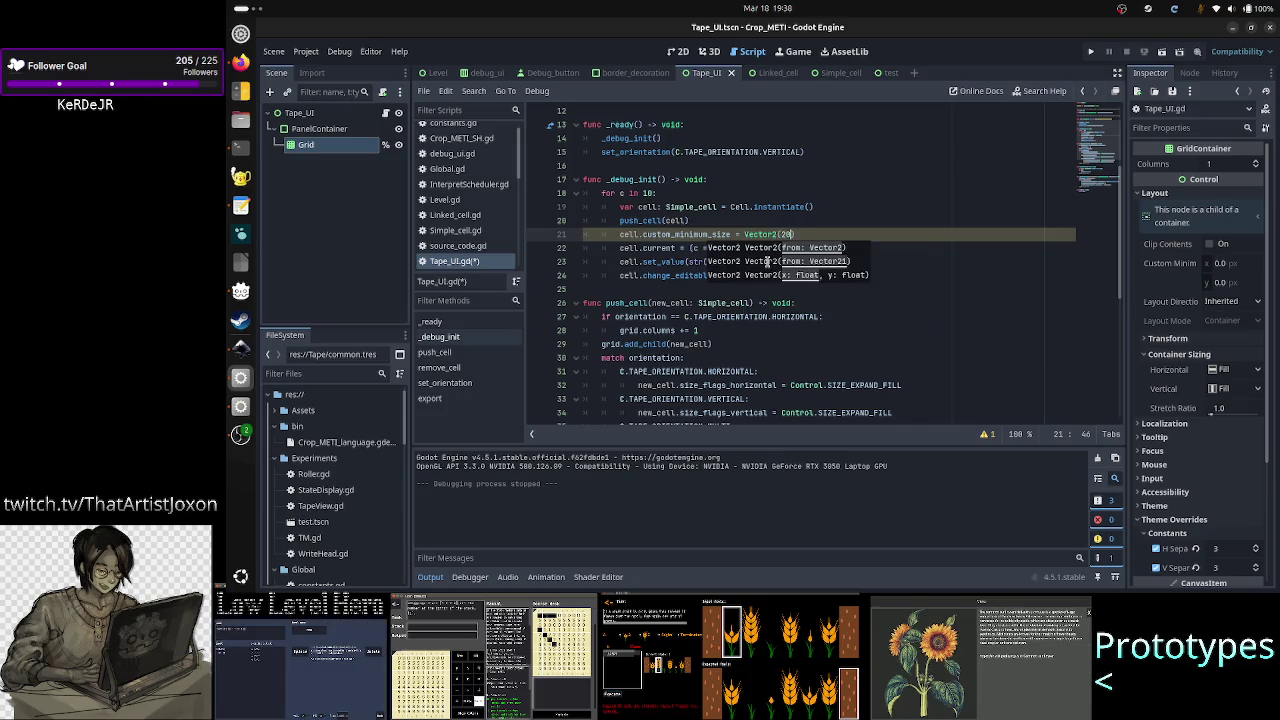
pyautogui.hotkey('ctrl', 'z')
pyautogui.hotkey('ctrl', 'z')
pyautogui.hotkey('ctrl', 'z')
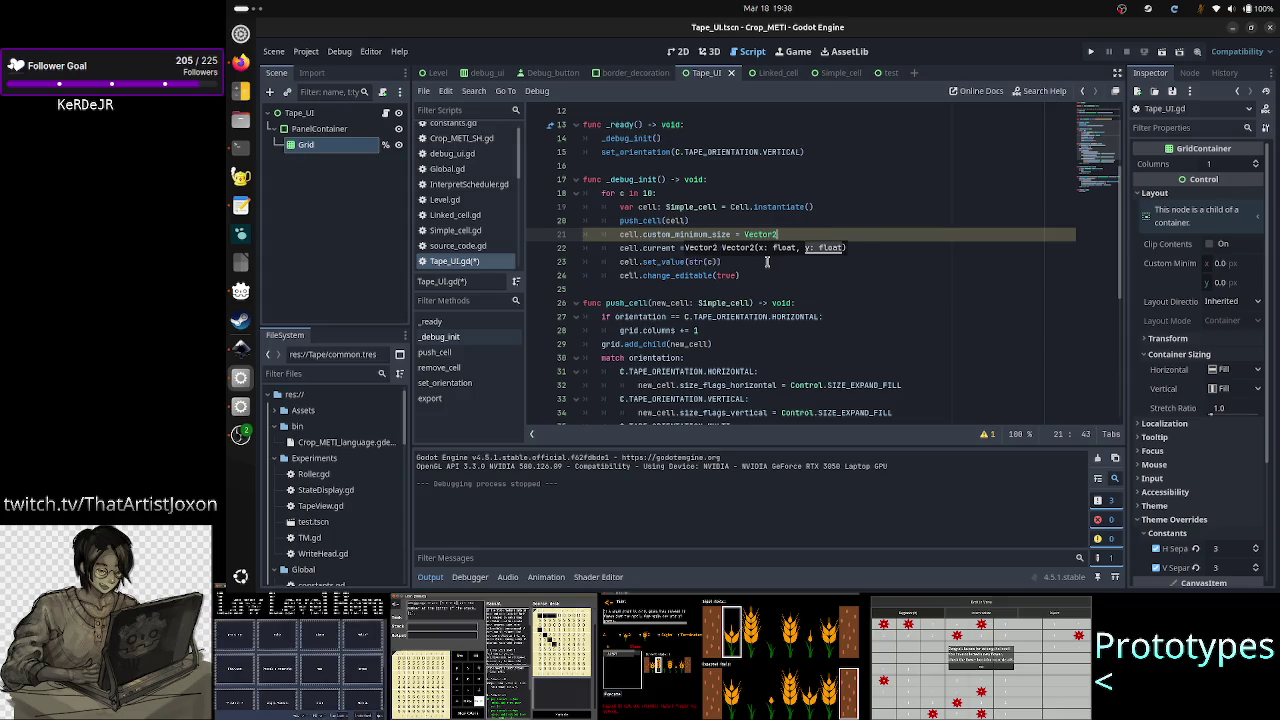
pyautogui.hotkey('ctrl', 'z')
pyautogui.hotkey('ctrl', 'z')
pyautogui.hotkey('ctrl', 'z')
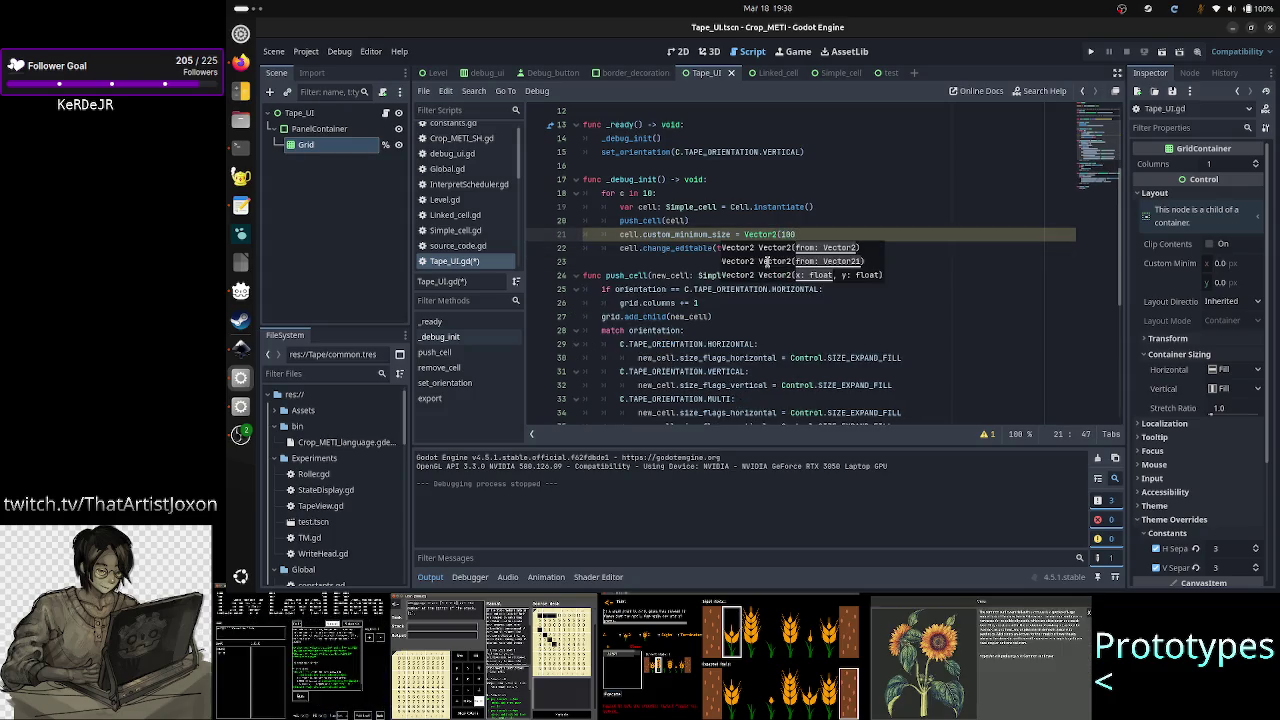
pyautogui.hotkey('ctrl', 'z')
pyautogui.hotkey('ctrl', 'z')
pyautogui.hotkey('ctrl', 'z')
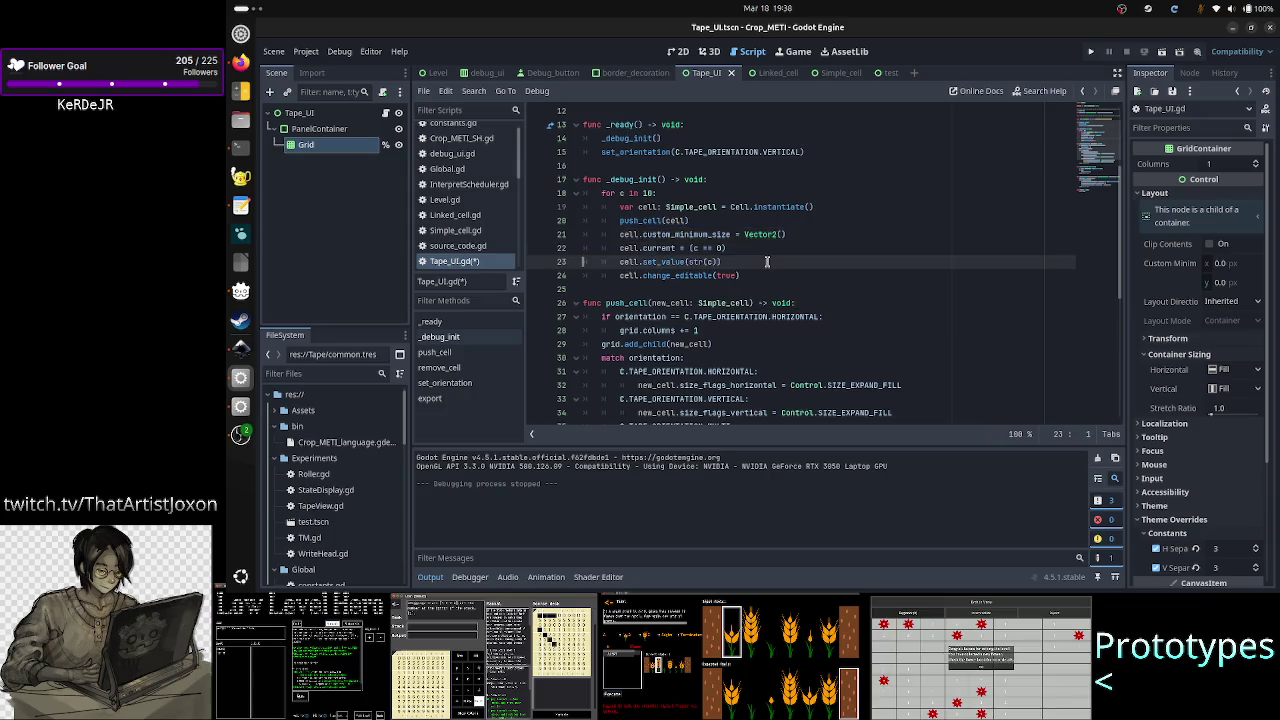
pyautogui.write('100, 100')
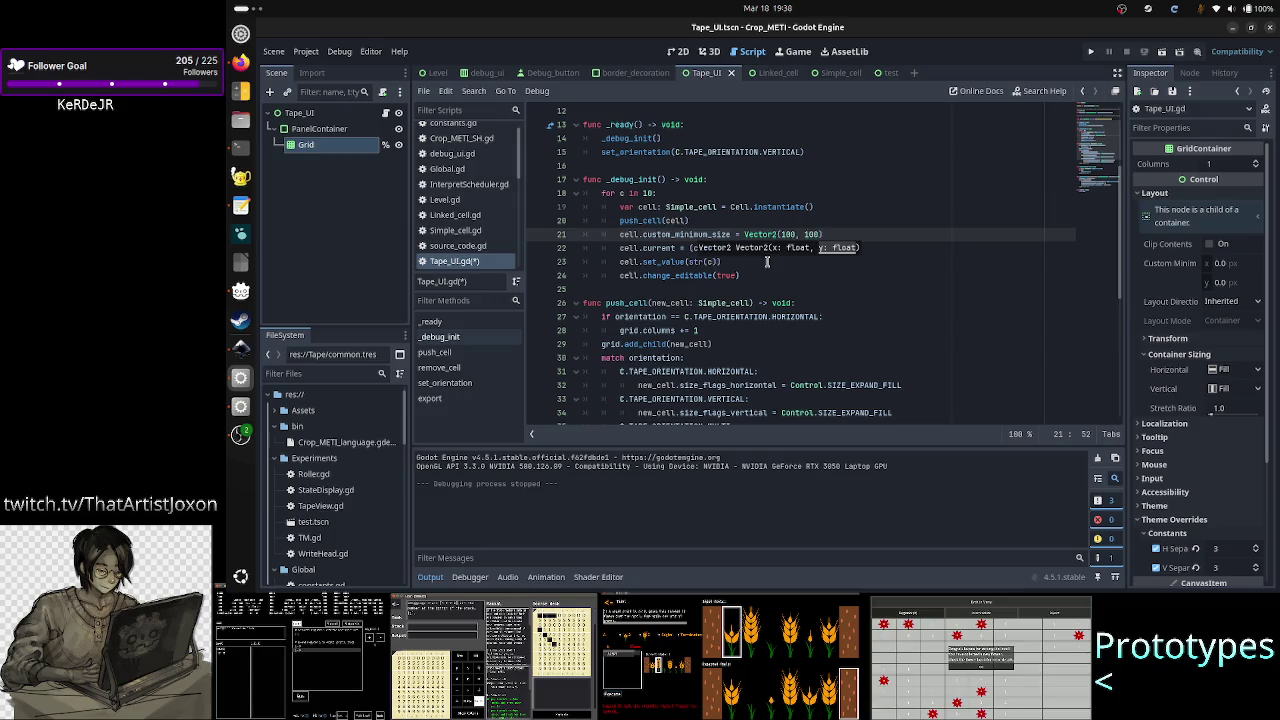
pyautogui.press('Escape')
pyautogui.hotkey('ctrl', 's')
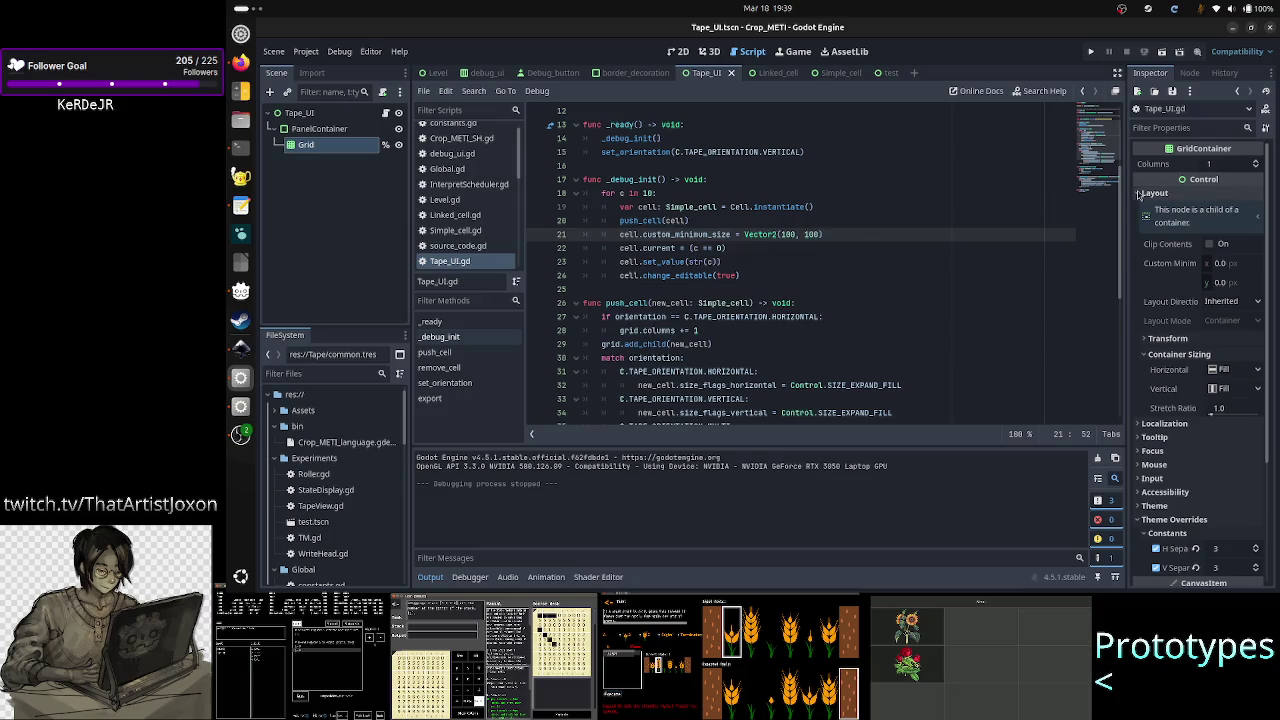
pyautogui.click(1163, 52)
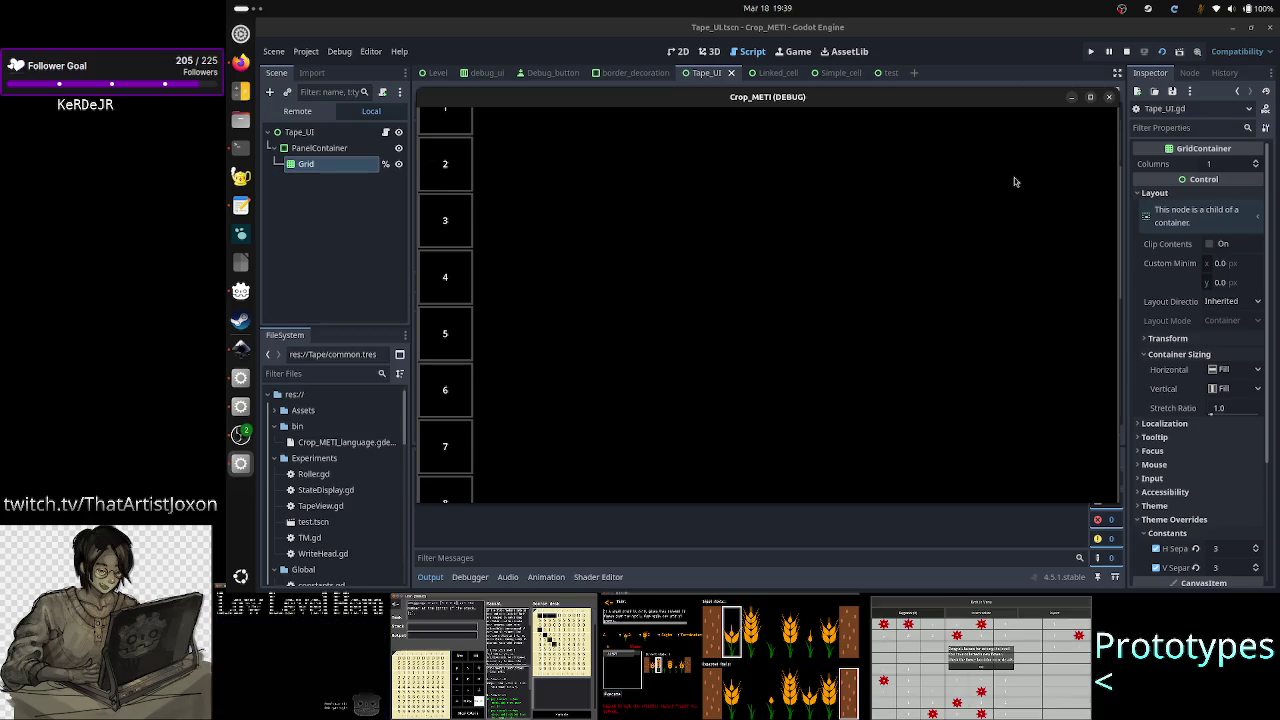
# - Close the test run, comment out the custom_minimum_size line 21 with #, and rerun
pyautogui.click(1106, 97)
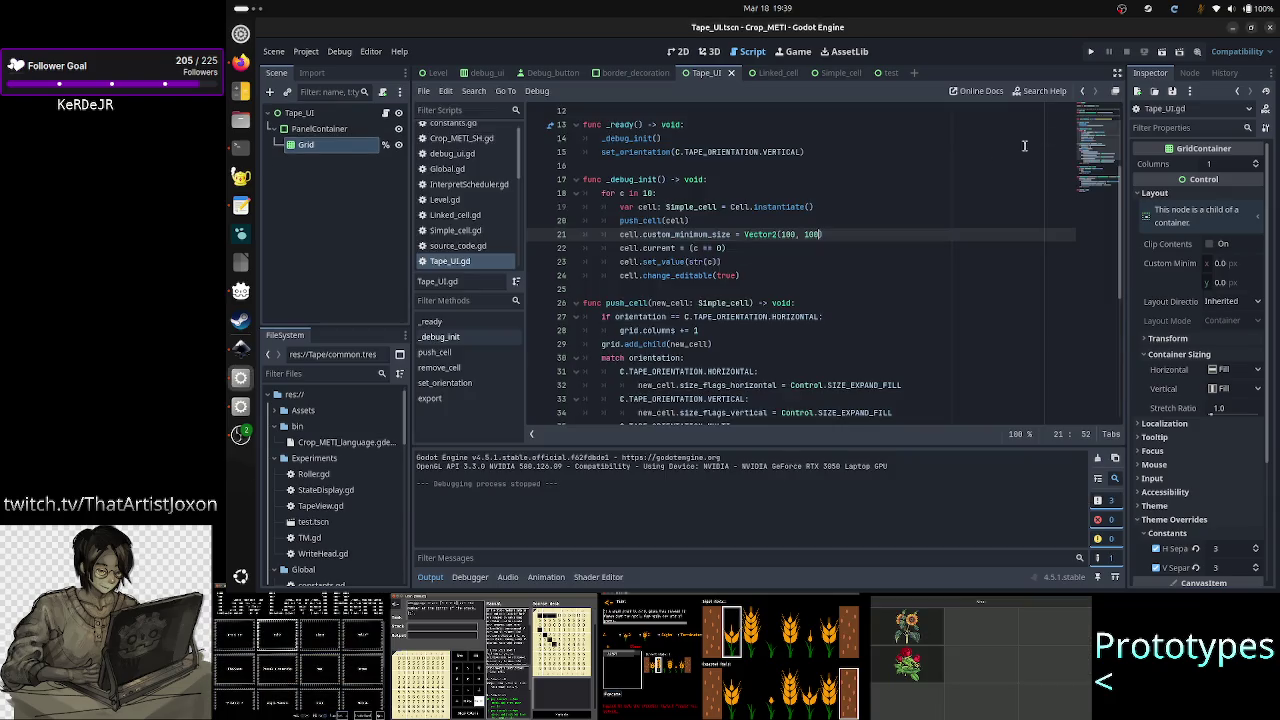
pyautogui.write(')')
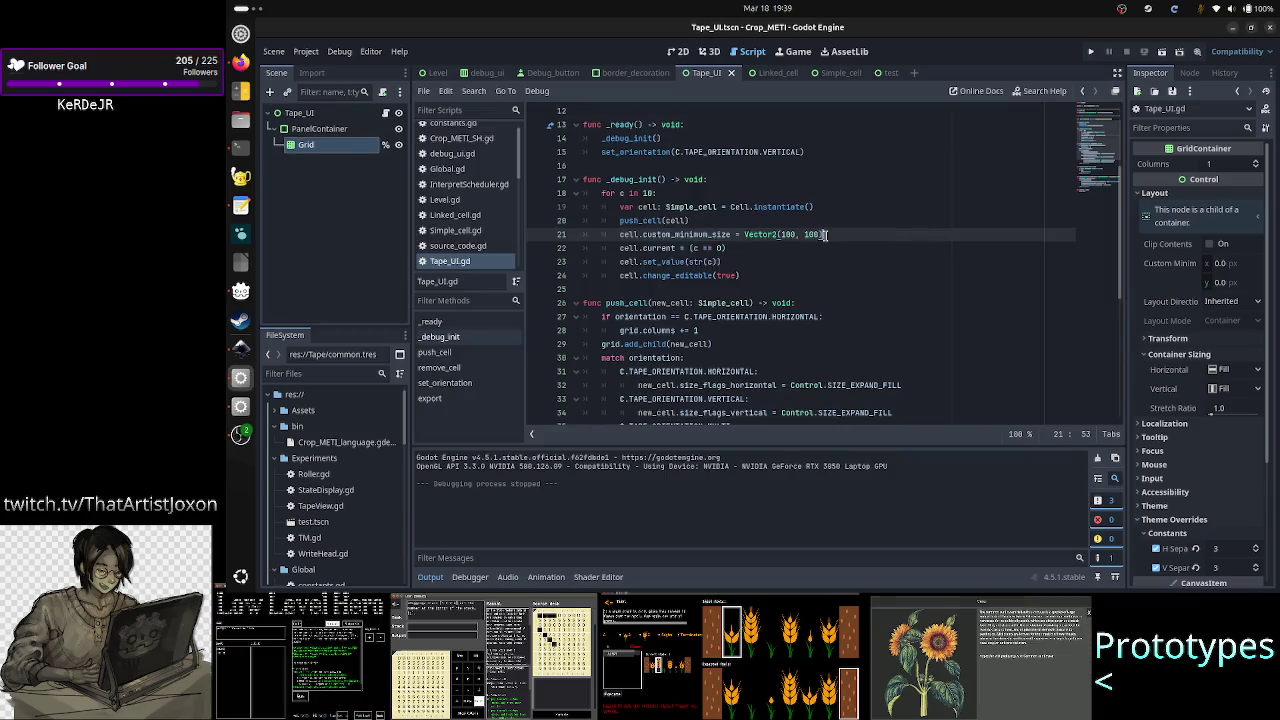
pyautogui.press('Home')
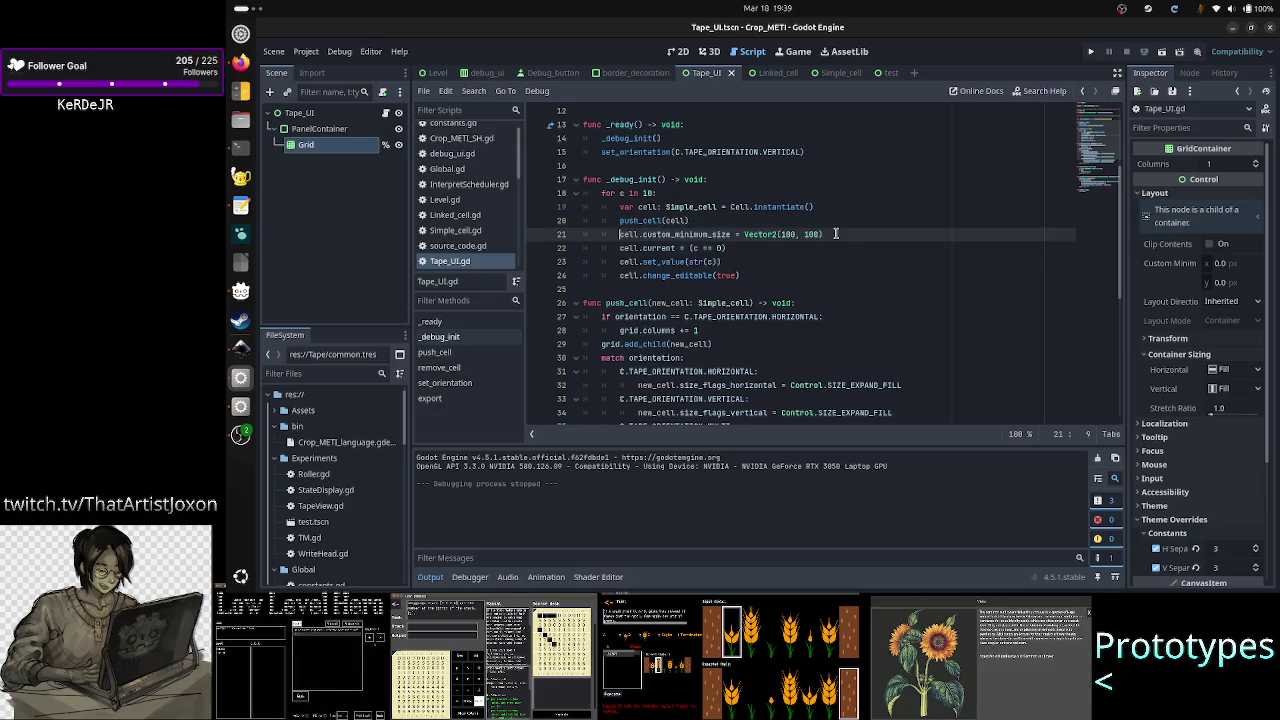
pyautogui.write('#')
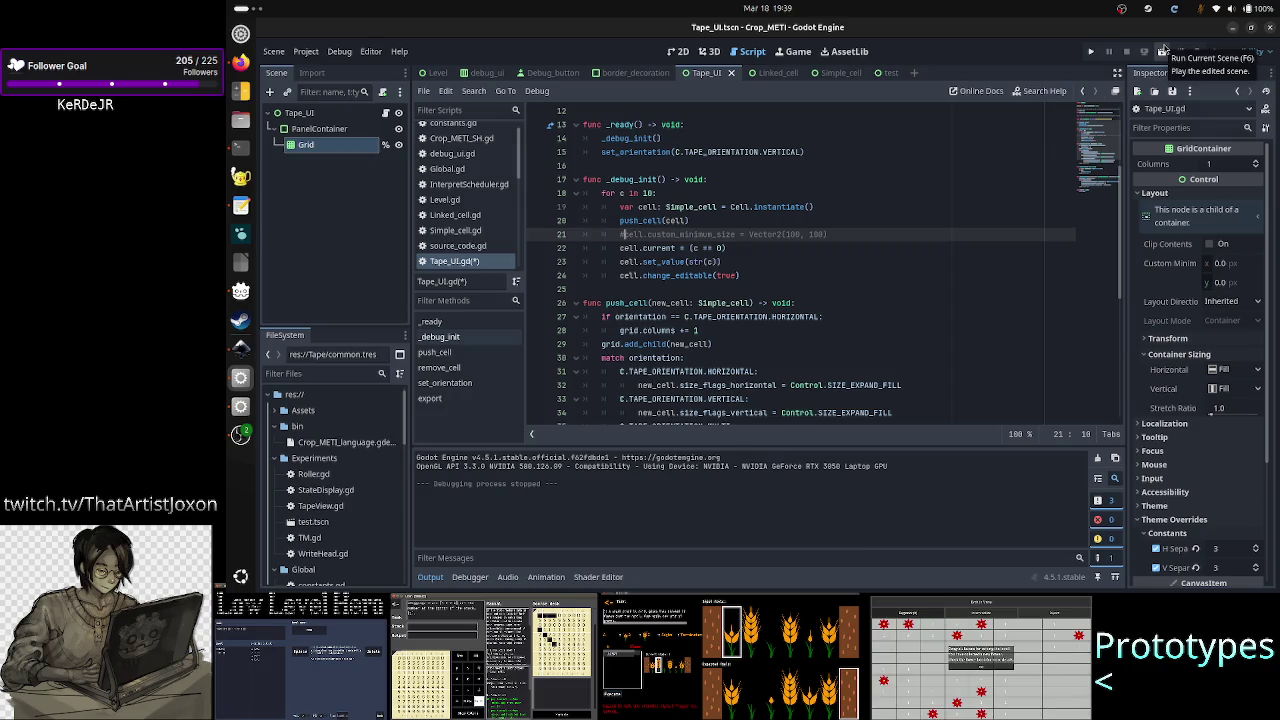
pyautogui.click(1163, 50)
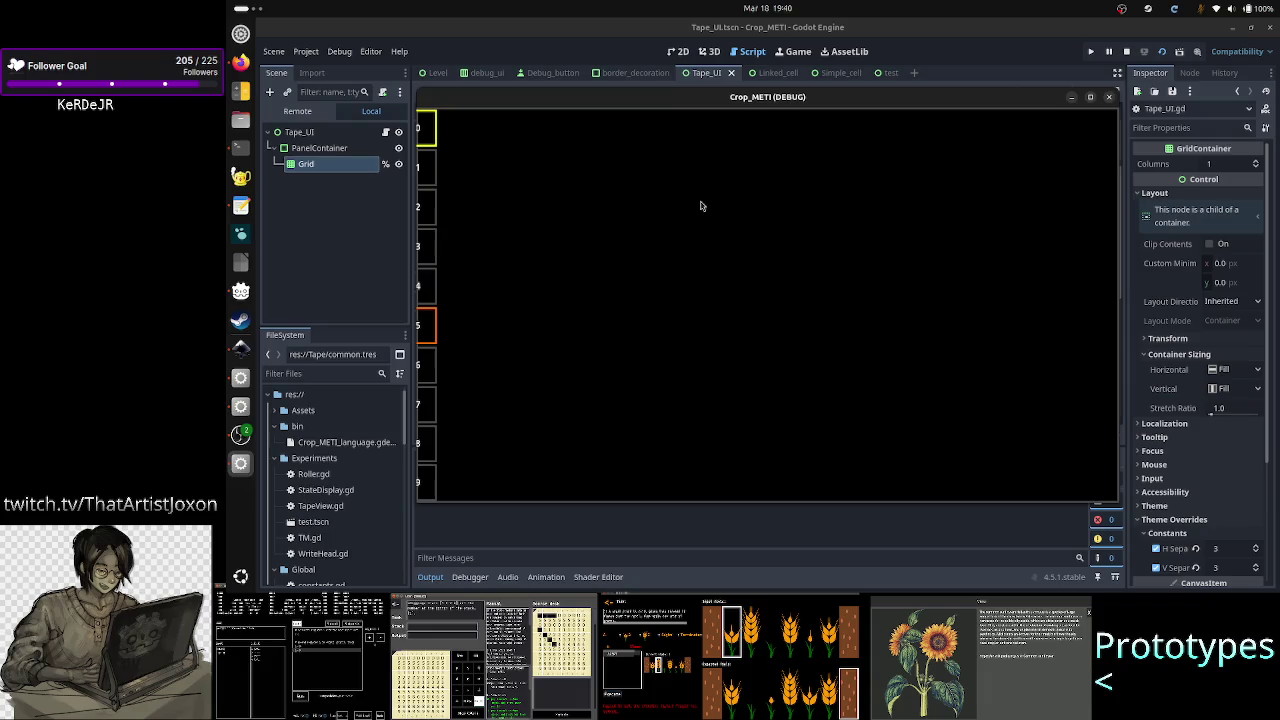
# - Close the game, change line 21's Vector2 size values from 100 to 50, and rerun the scene
pyautogui.click(1110, 100)
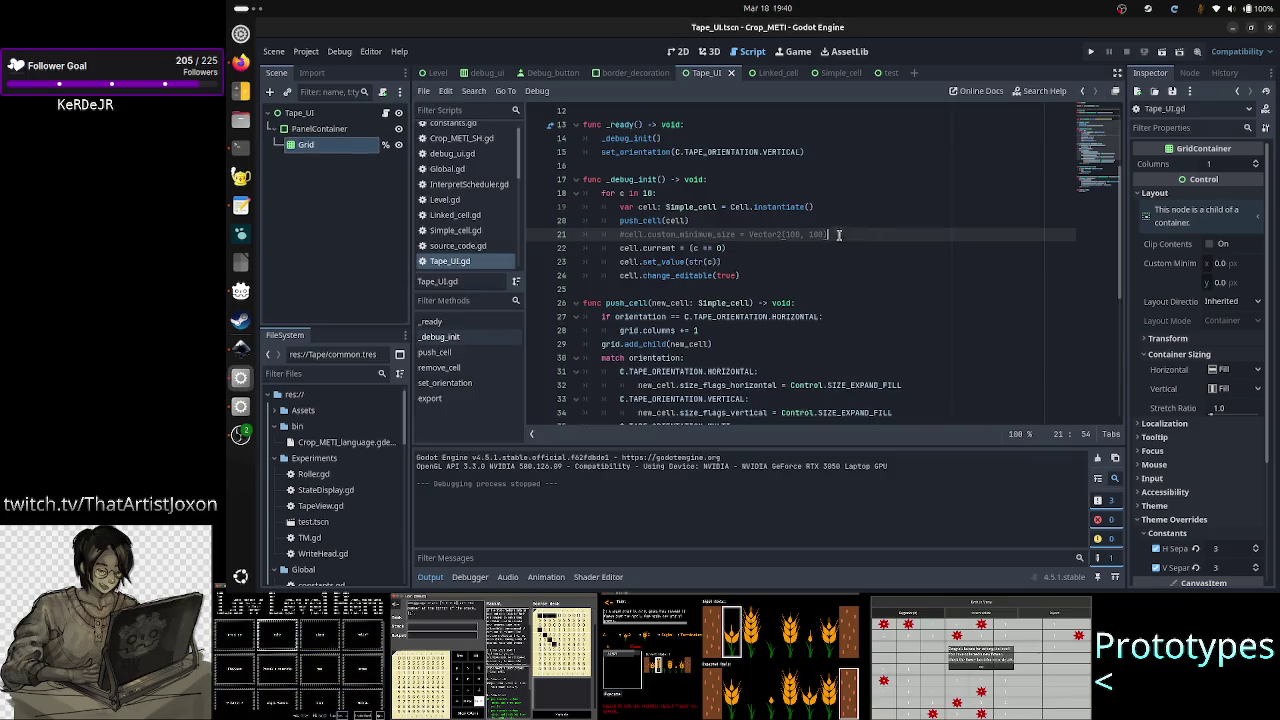
pyautogui.moveTo(846, 235); pyautogui.dragTo(752, 235)
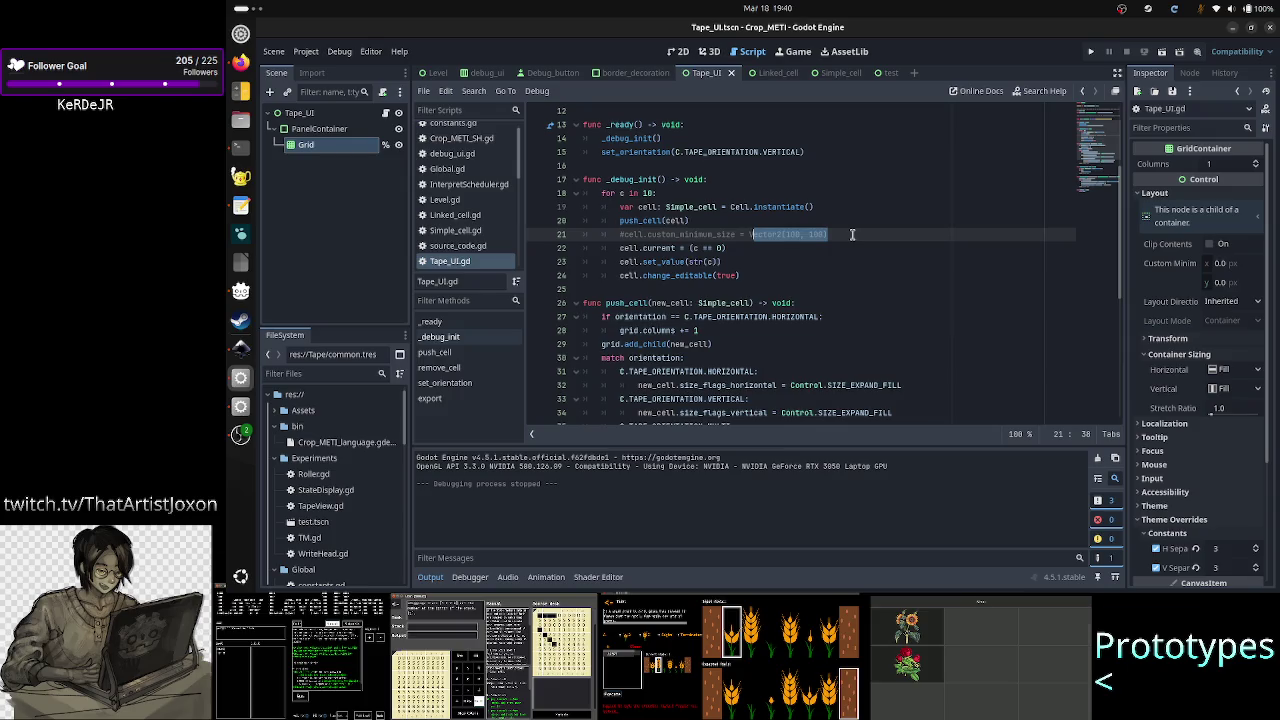
pyautogui.click(852, 234)
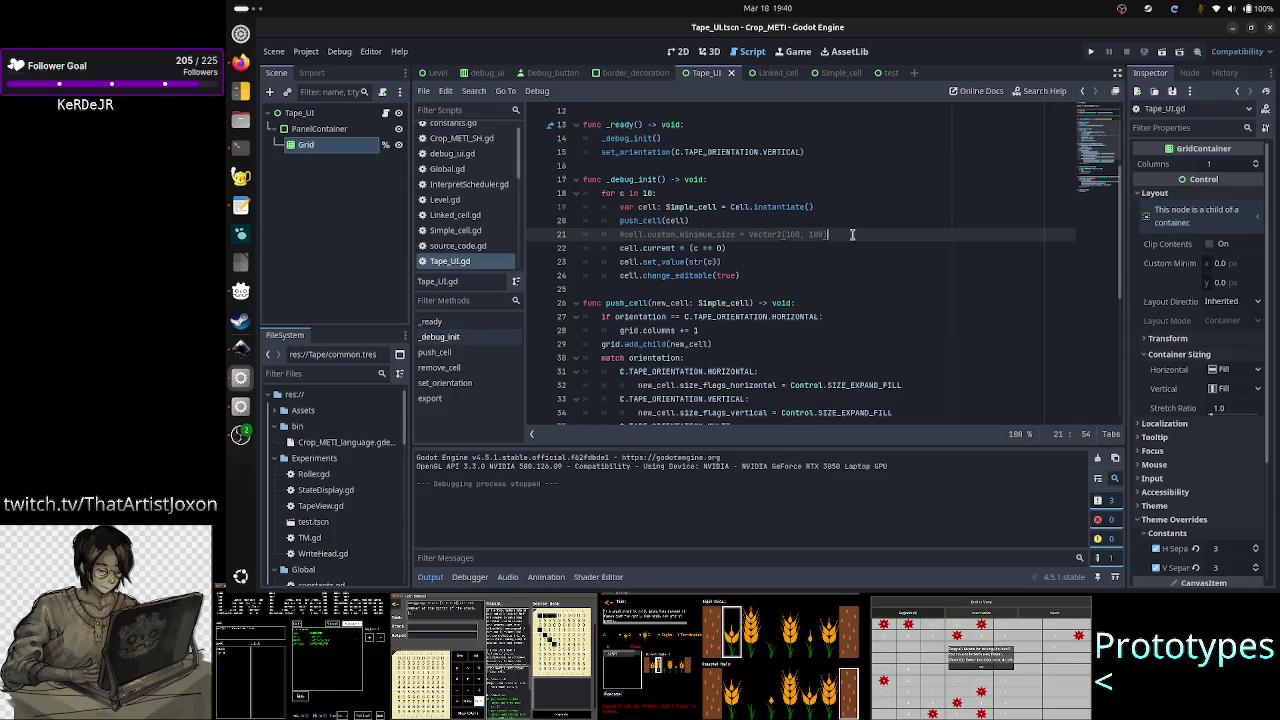
pyautogui.click(793, 234)
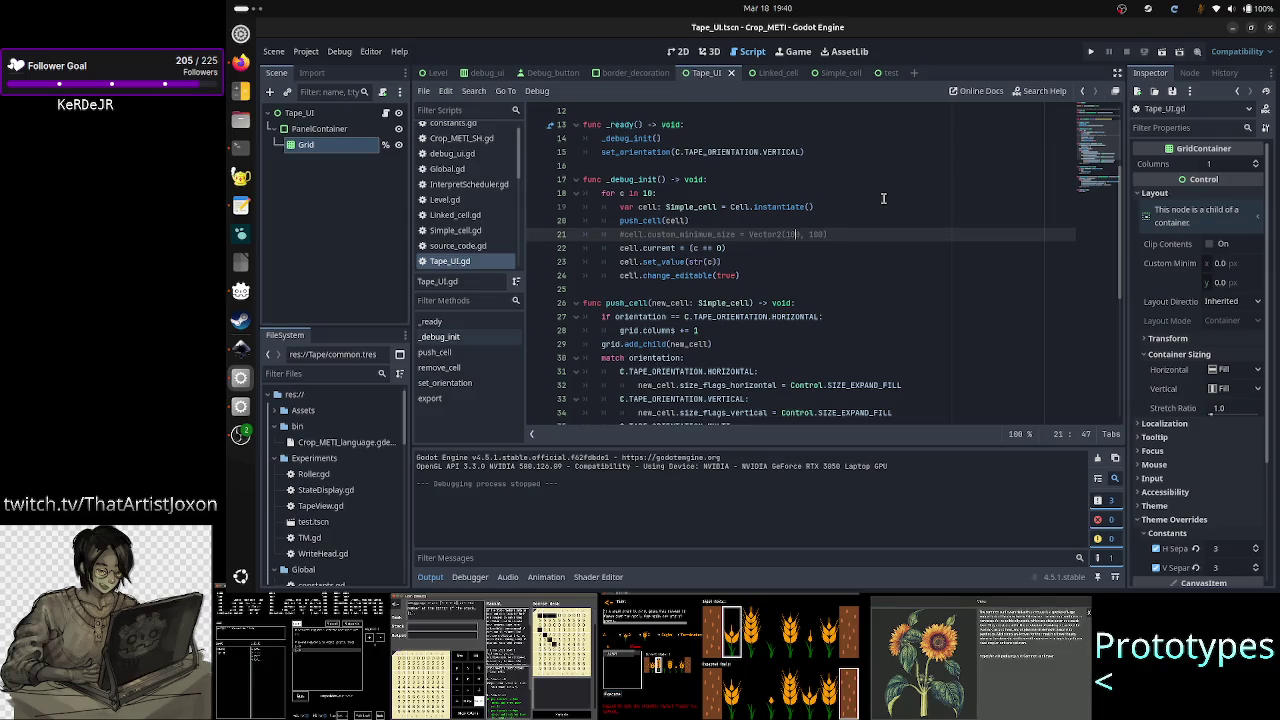
pyautogui.press('BackSpace')
pyautogui.press('BackSpace')
pyautogui.press('Delete')
pyautogui.write('5')
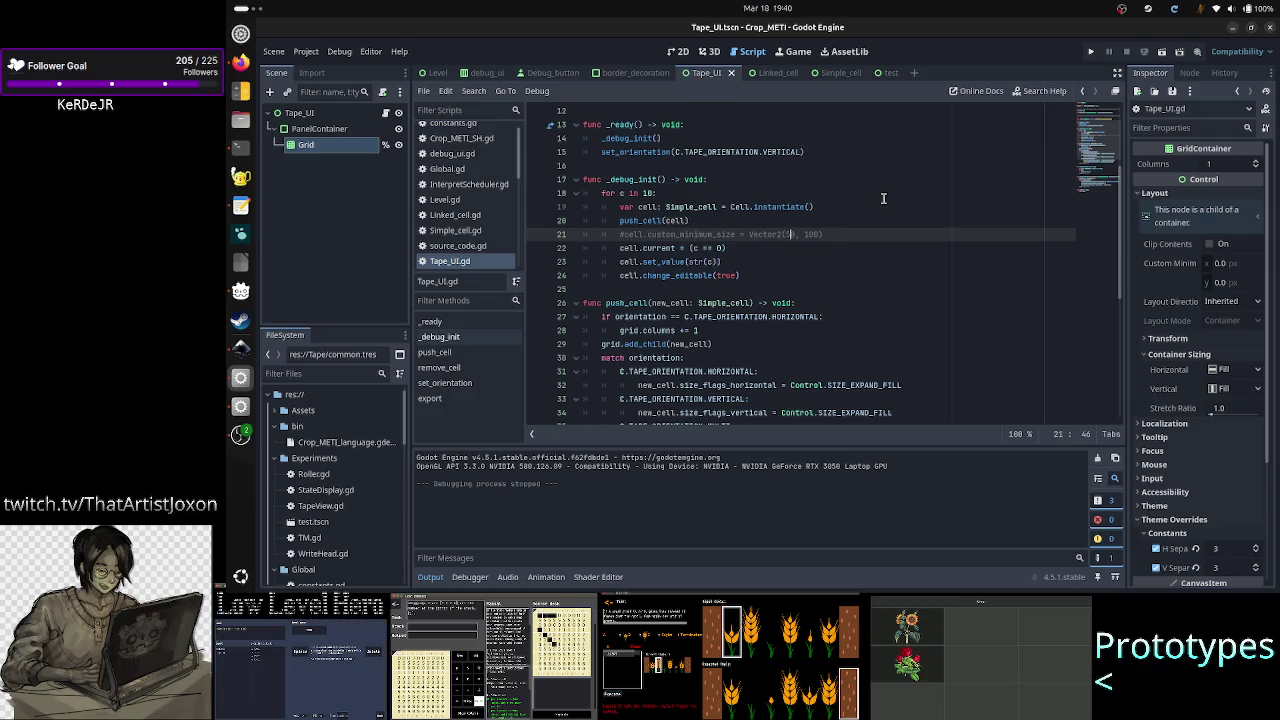
pyautogui.press('BackSpace')
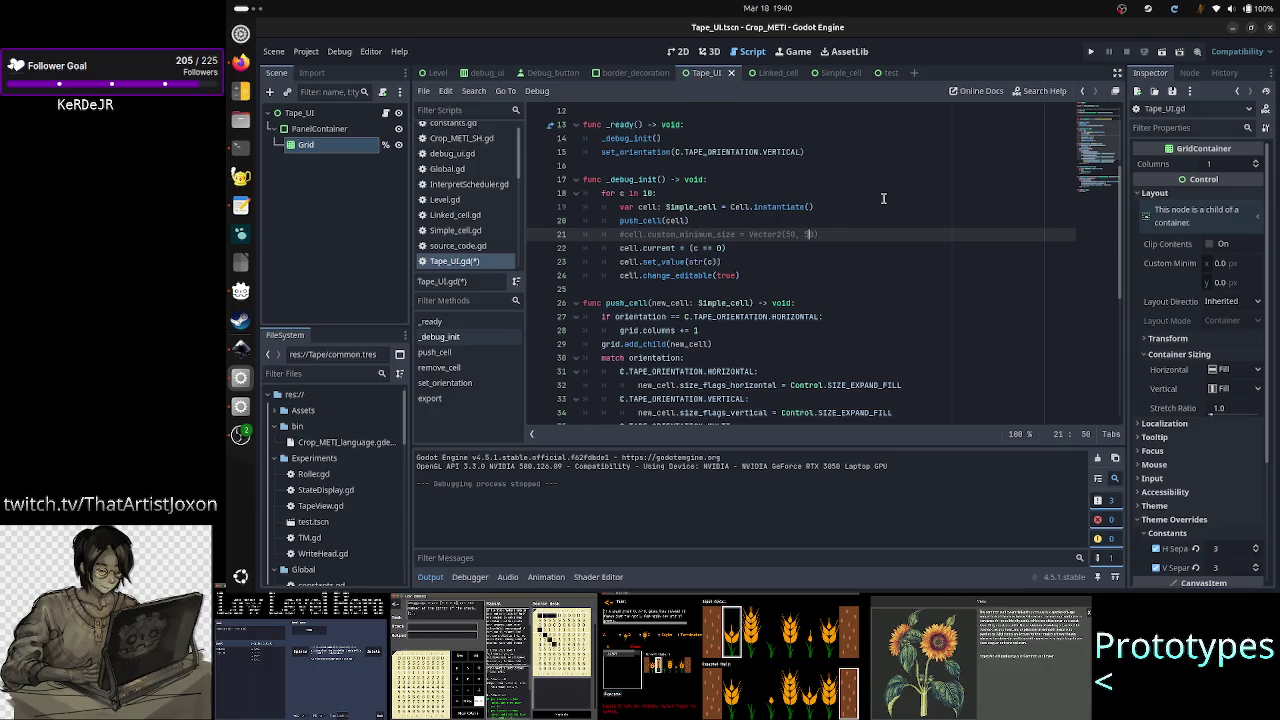
pyautogui.click(1162, 52)
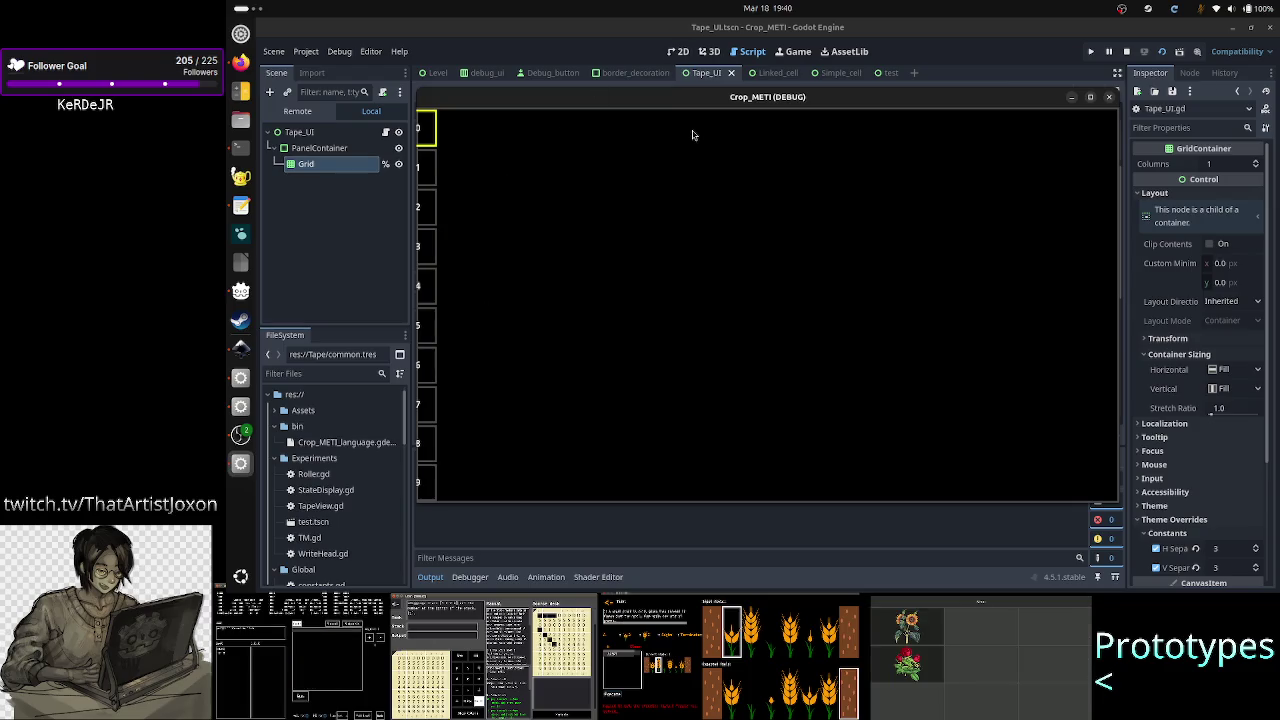
# - Maximize then close the game window, and uncomment line 21 so it sets Vector2(50, 50)
pyautogui.doubleClick(759, 104)
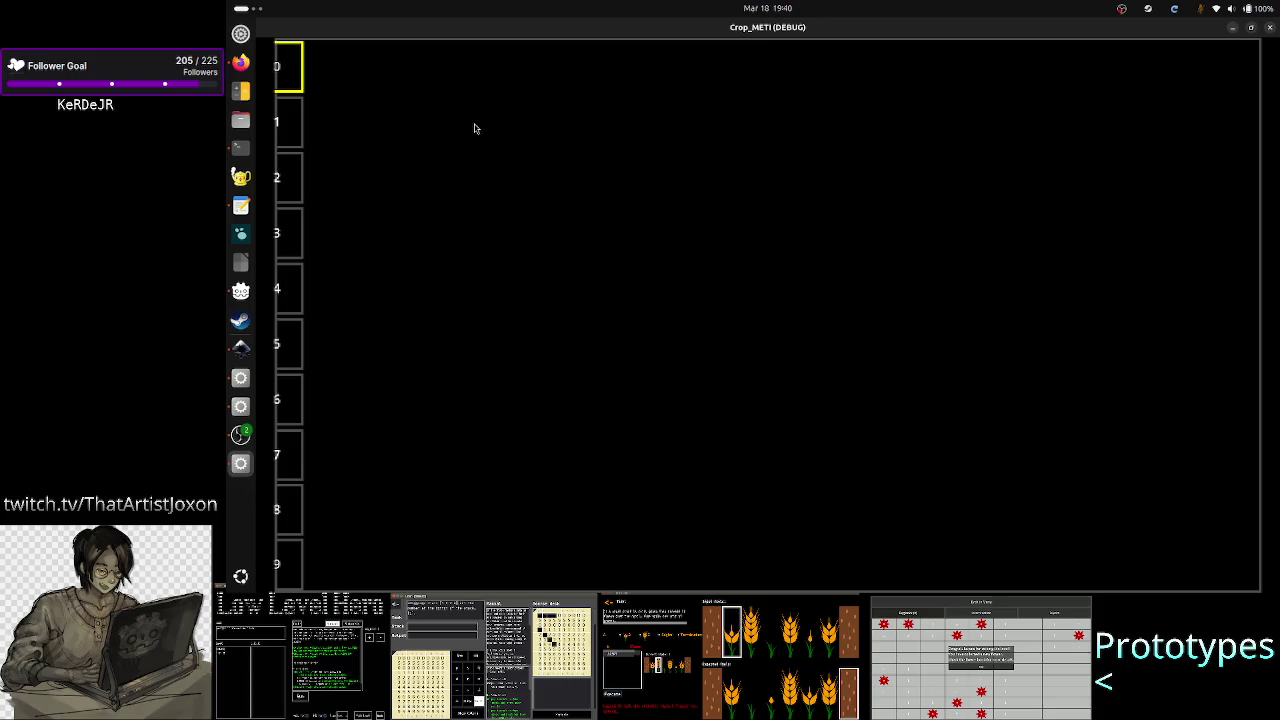
pyautogui.click(1271, 31)
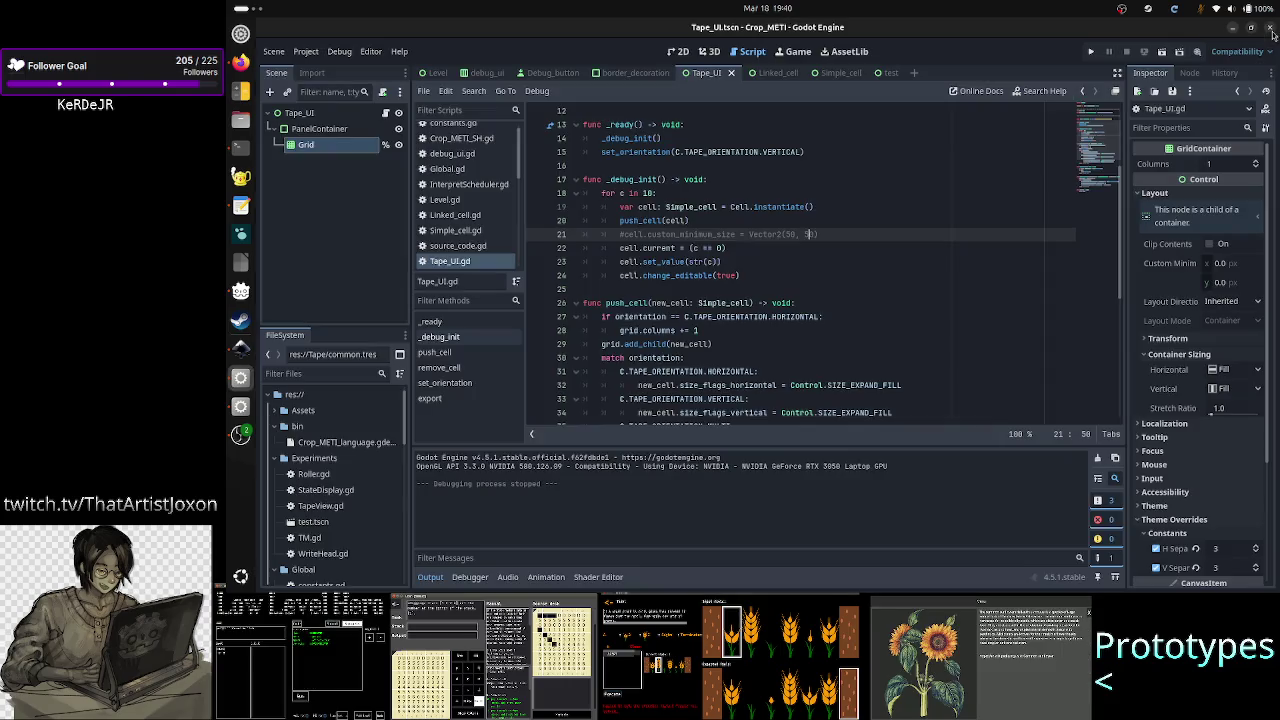
pyautogui.press('Home')
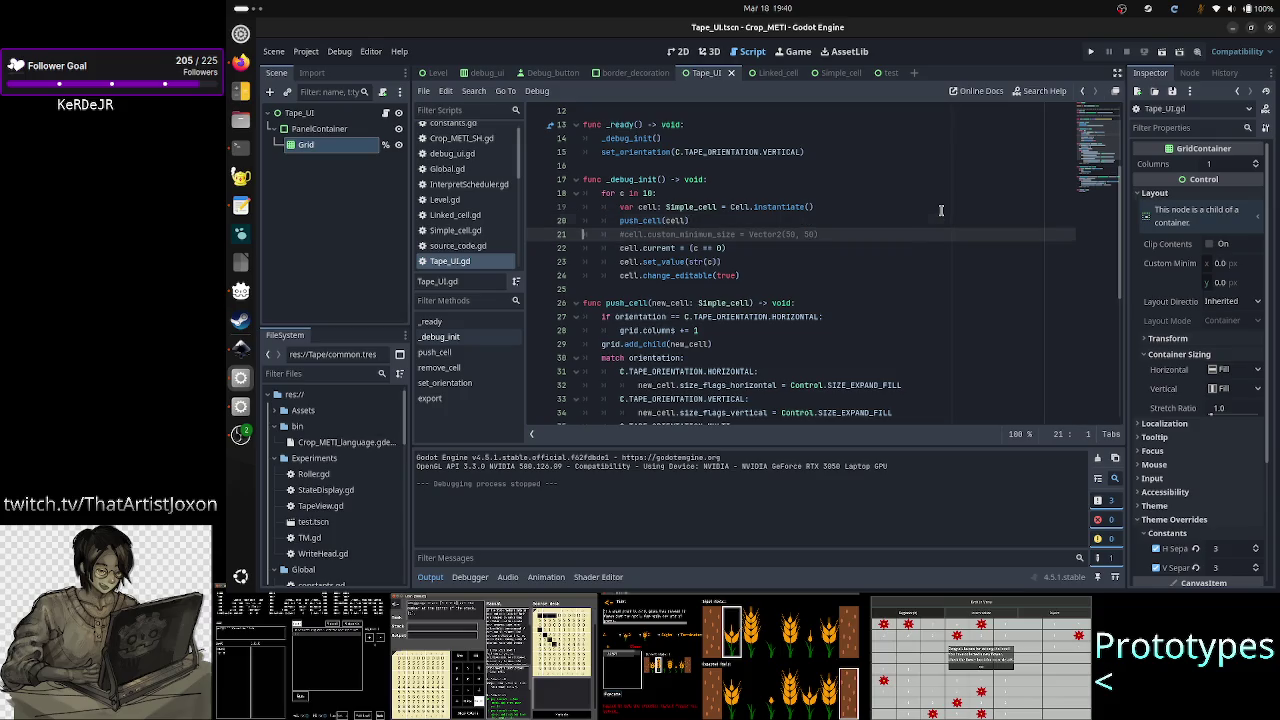
pyautogui.press('Delete')
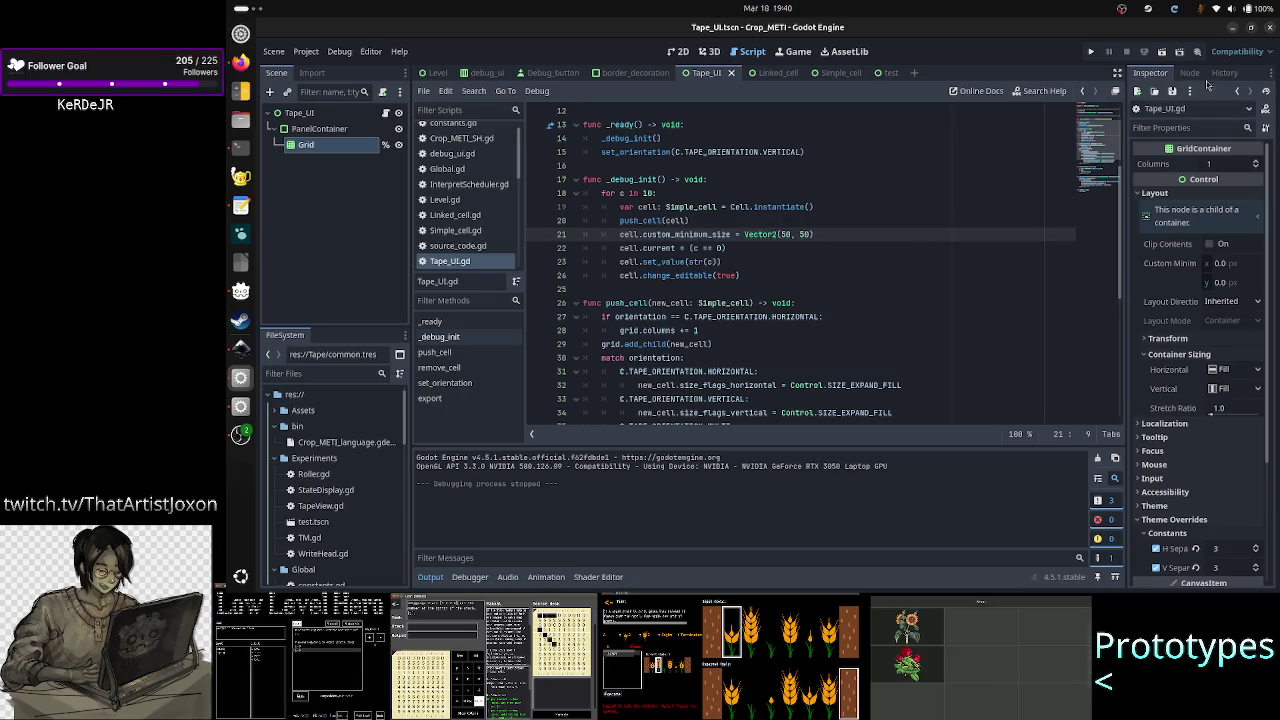
pyautogui.click(1162, 52)
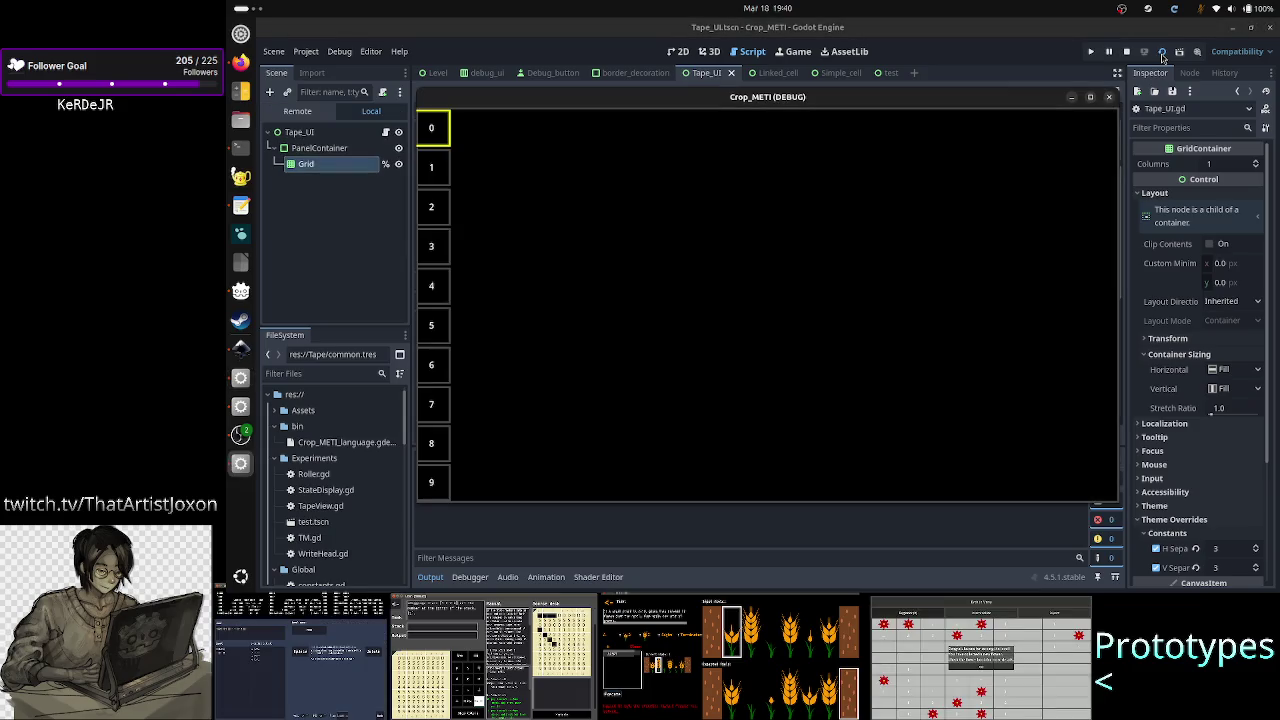
pyautogui.click(1090, 98)
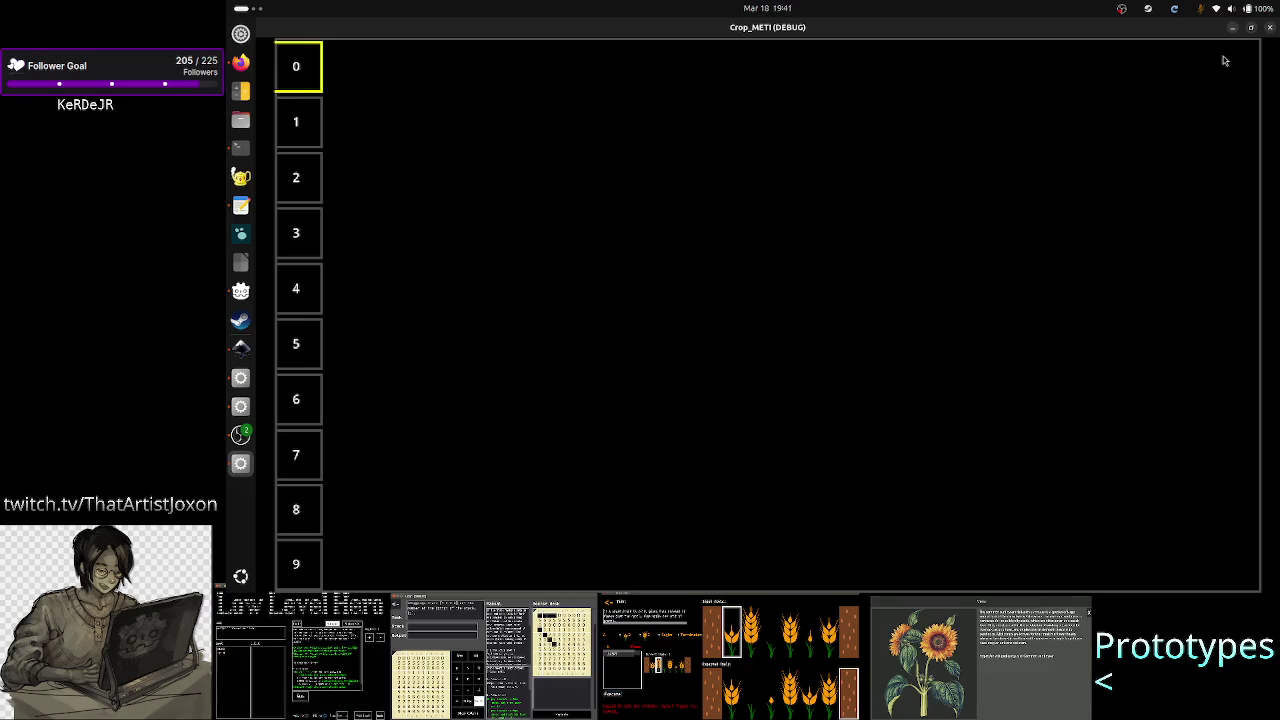
pyautogui.click(1268, 28)
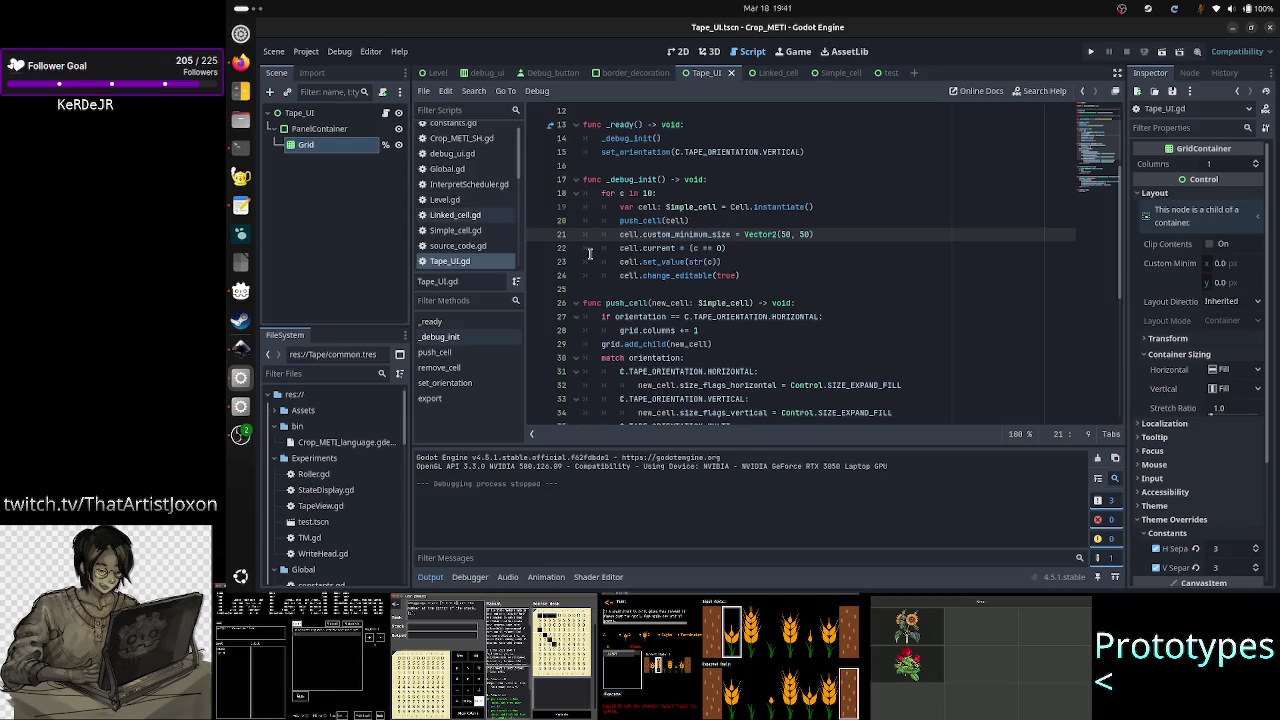
pyautogui.scroll(-3, 666, 310)
pyautogui.scroll(5, 645, 335)
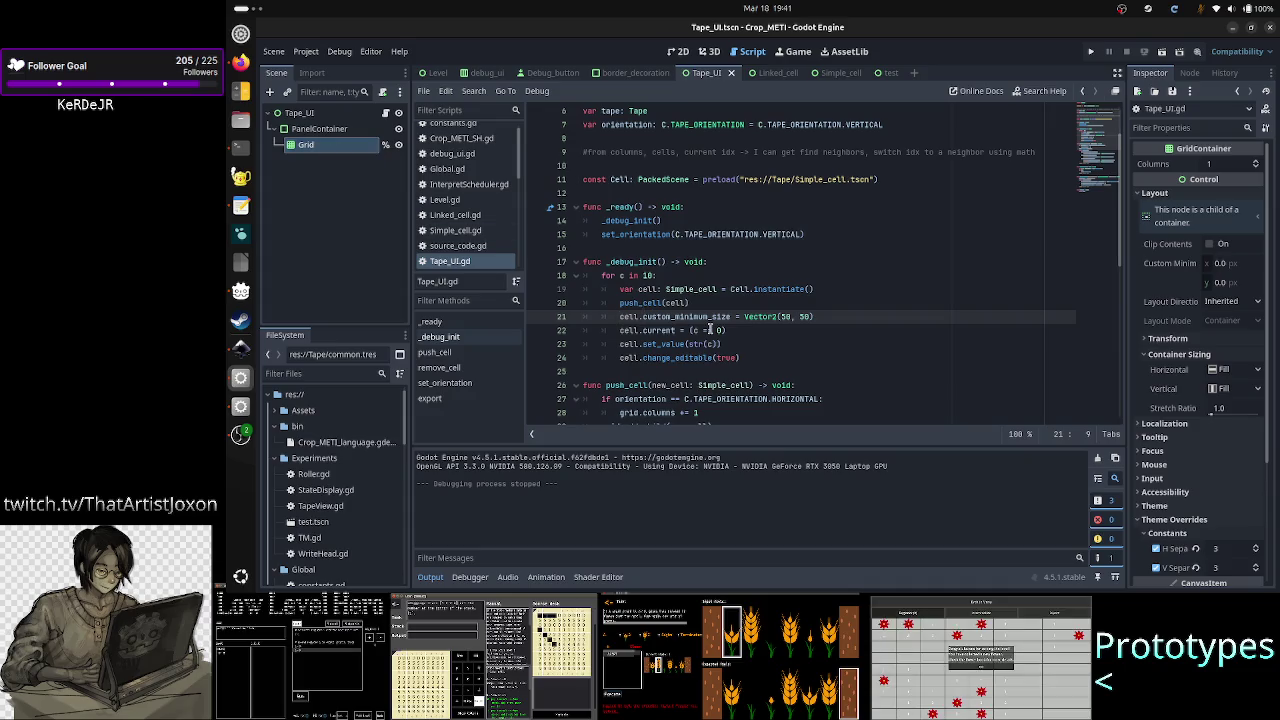
pyautogui.moveTo(742, 319)
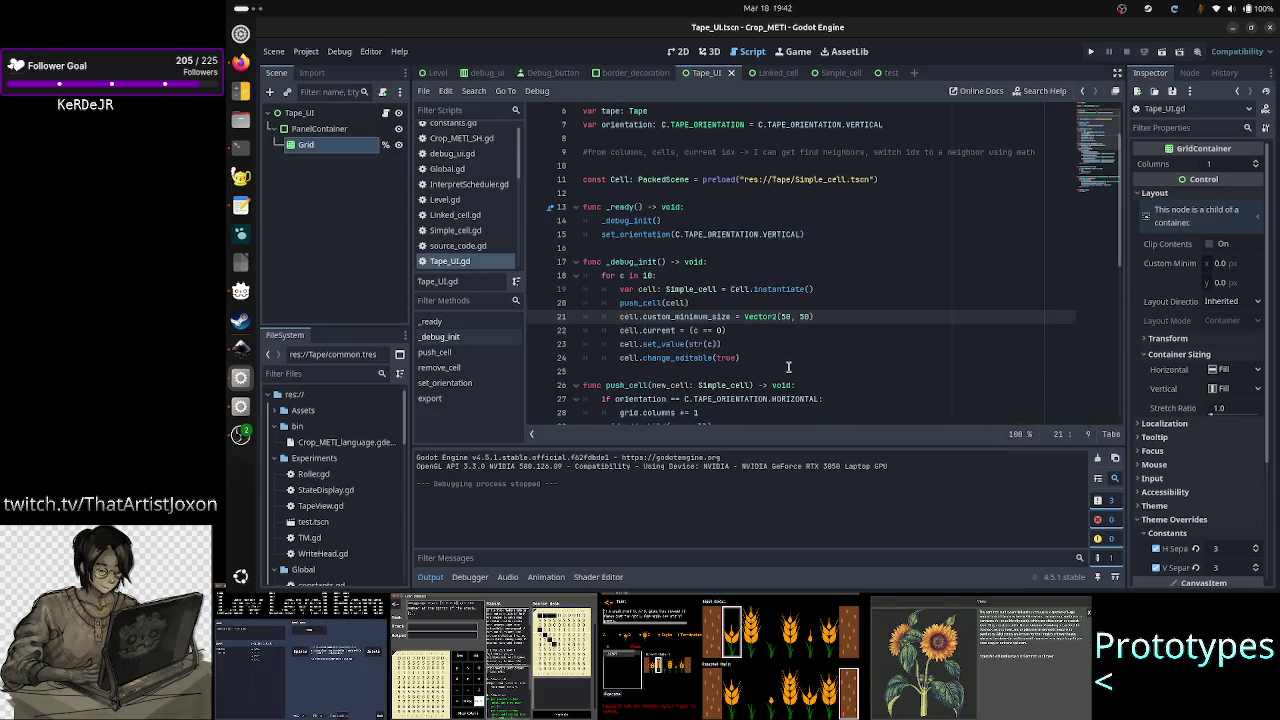
pyautogui.scroll(-3, 788, 367)
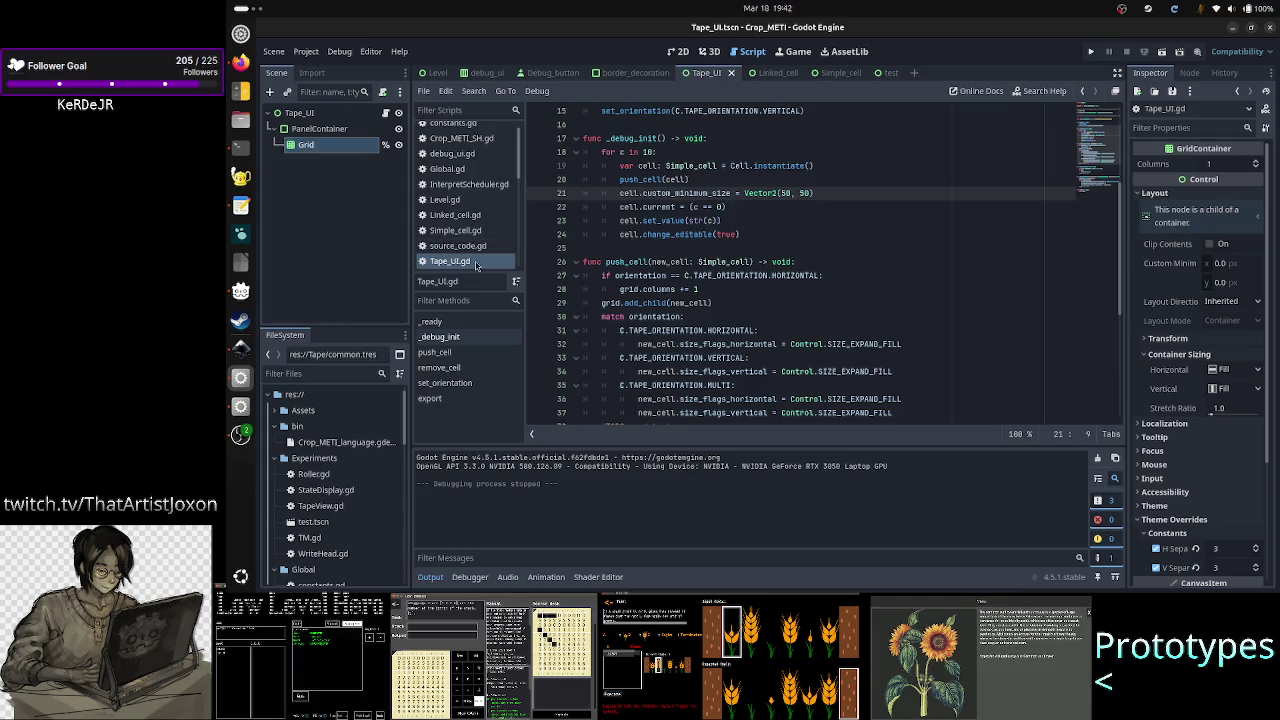
pyautogui.click(719, 290)
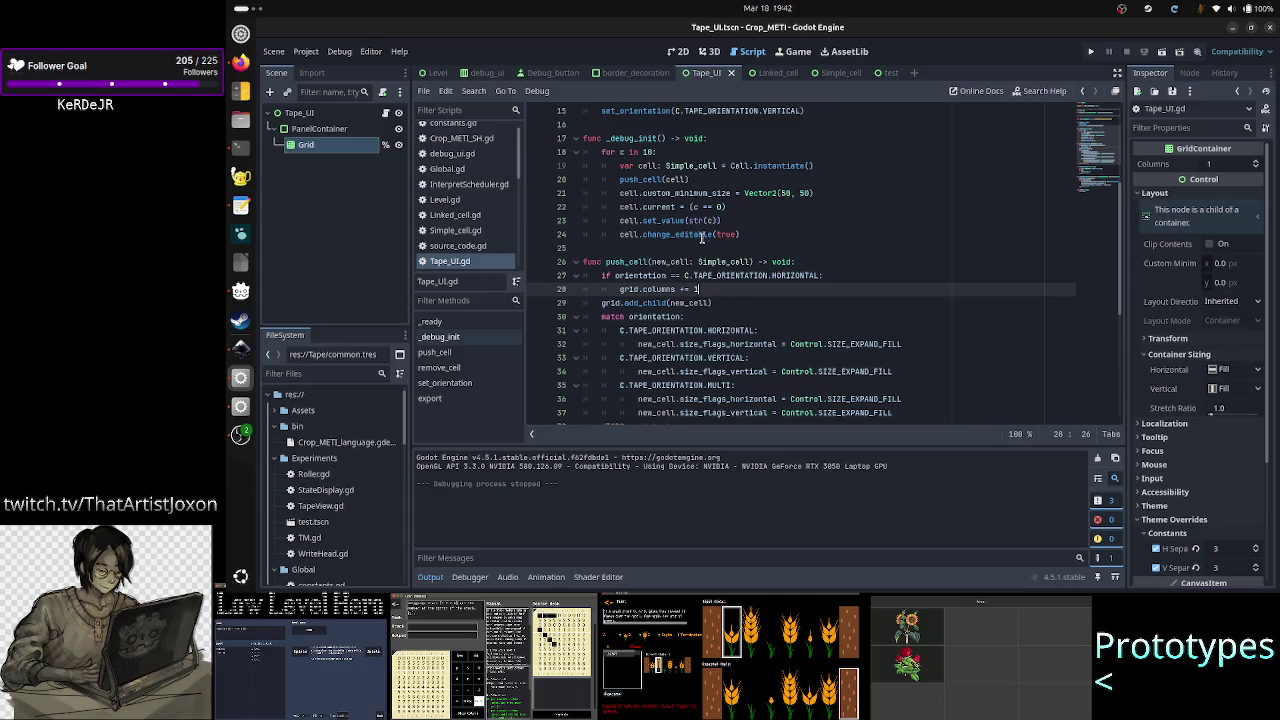
# - Comment out line 21, add print(cell.size) on a new line 22, and run the scene
pyautogui.click(841, 192)
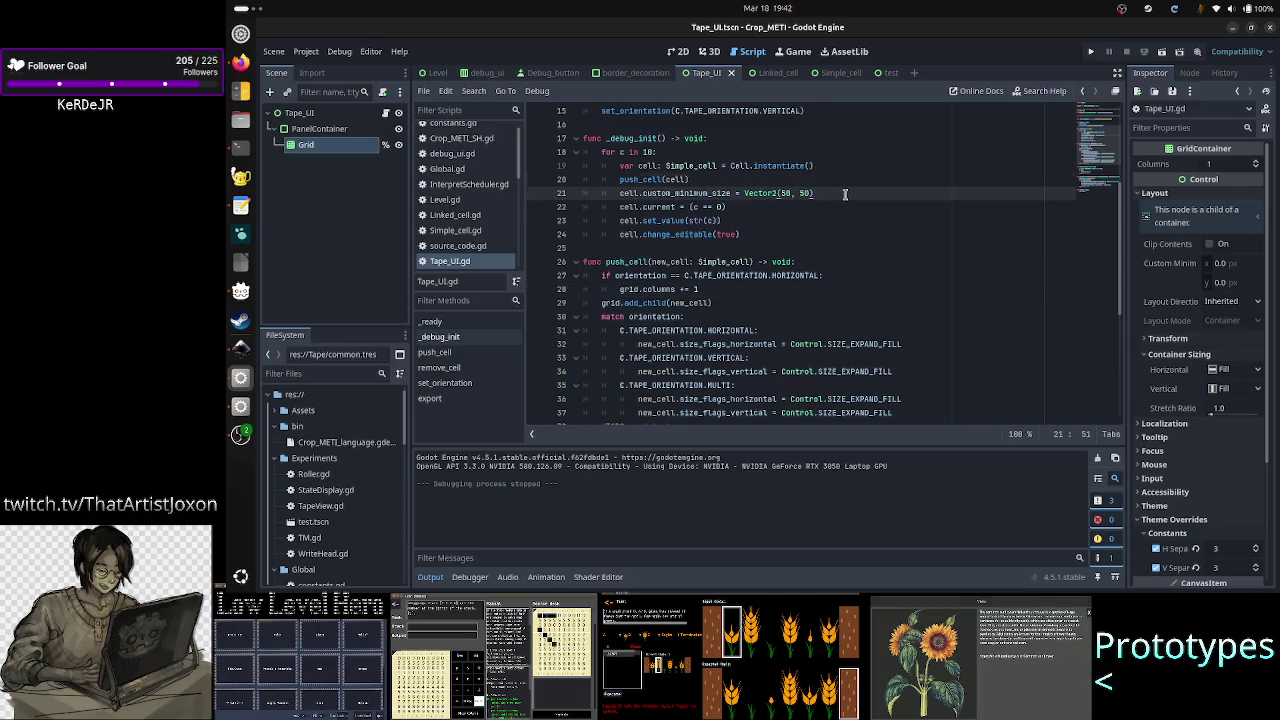
pyautogui.press('Home')
pyautogui.write('#')
pyautogui.press('End')
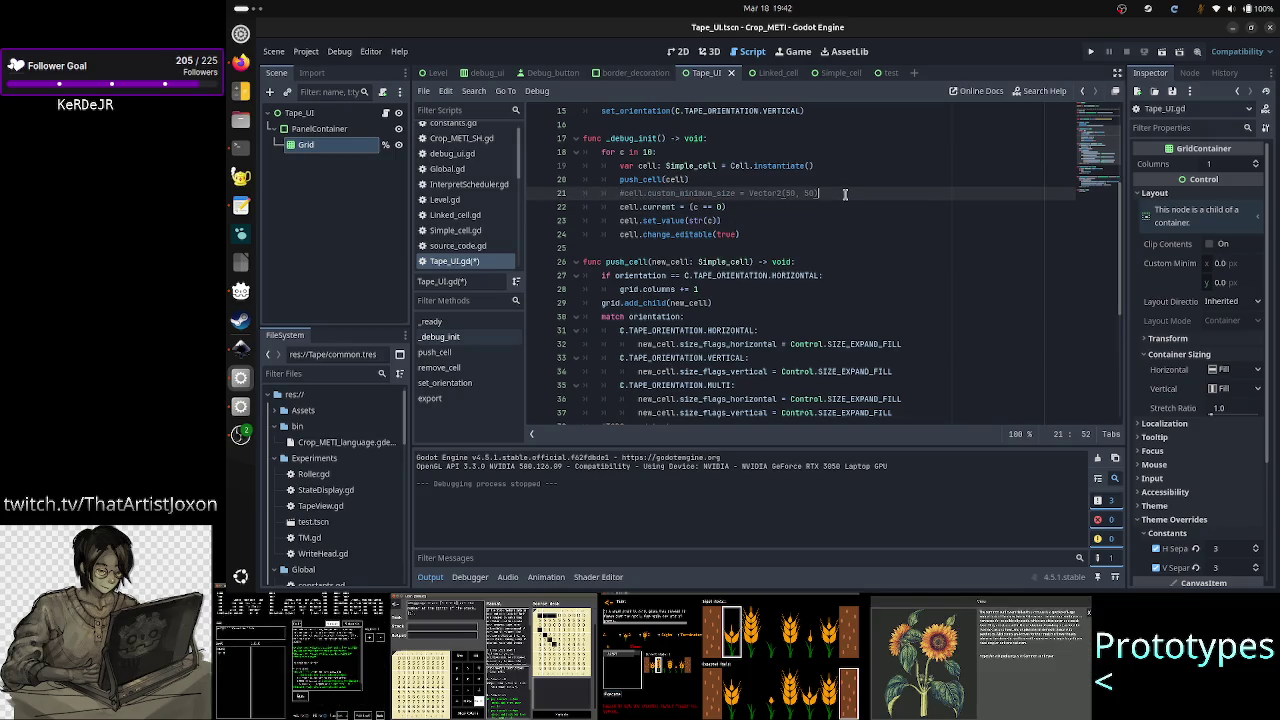
pyautogui.press('Return')
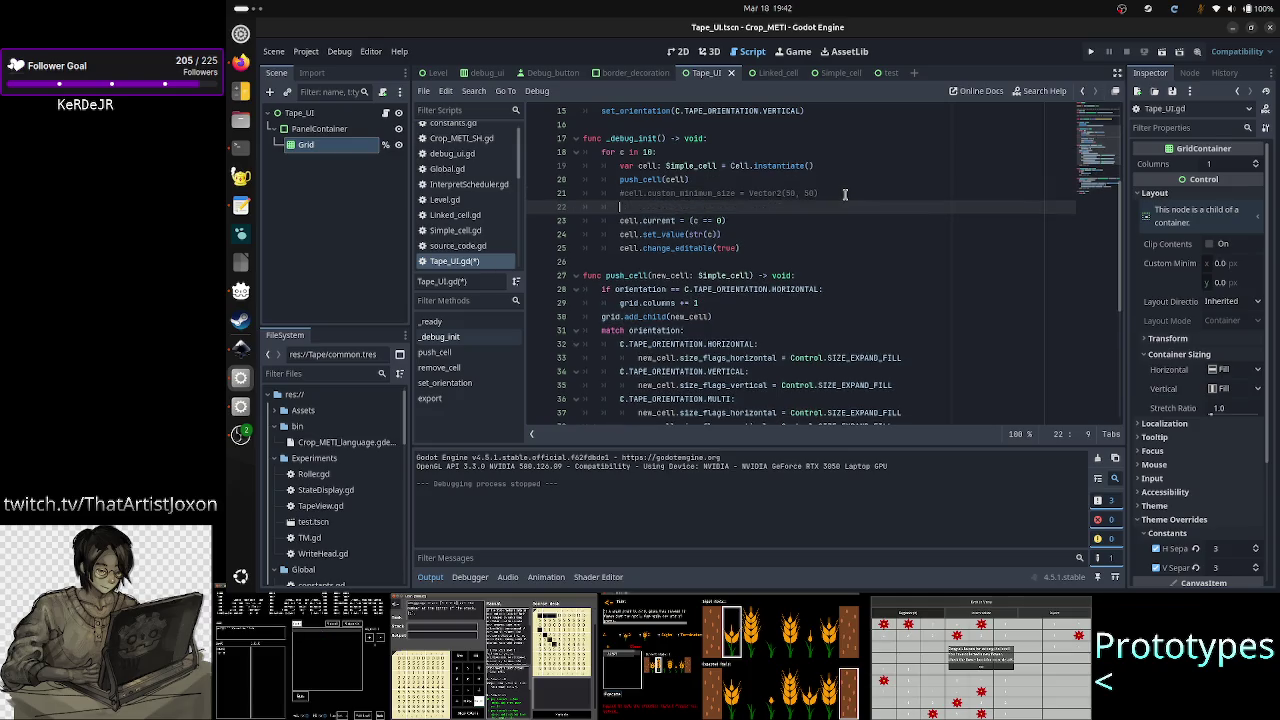
pyautogui.write('s')
pyautogui.press('BackSpace')
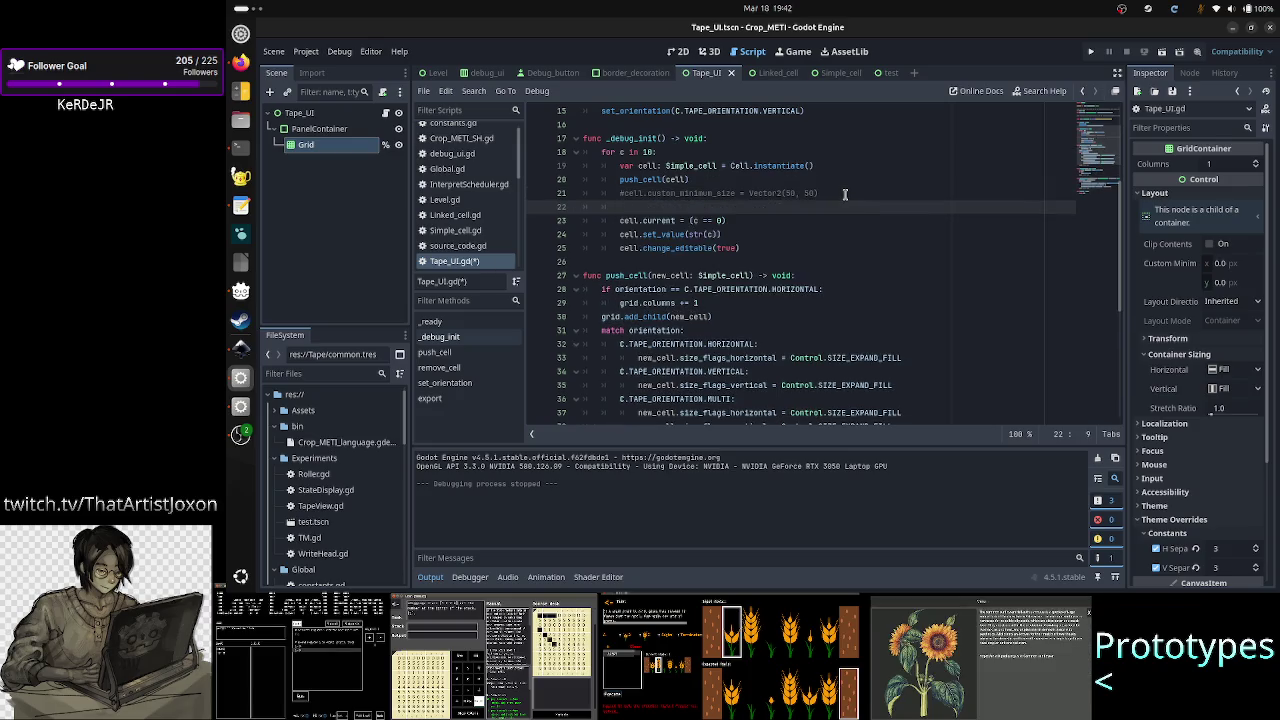
pyautogui.write('print(')
pyautogui.write('cell.')
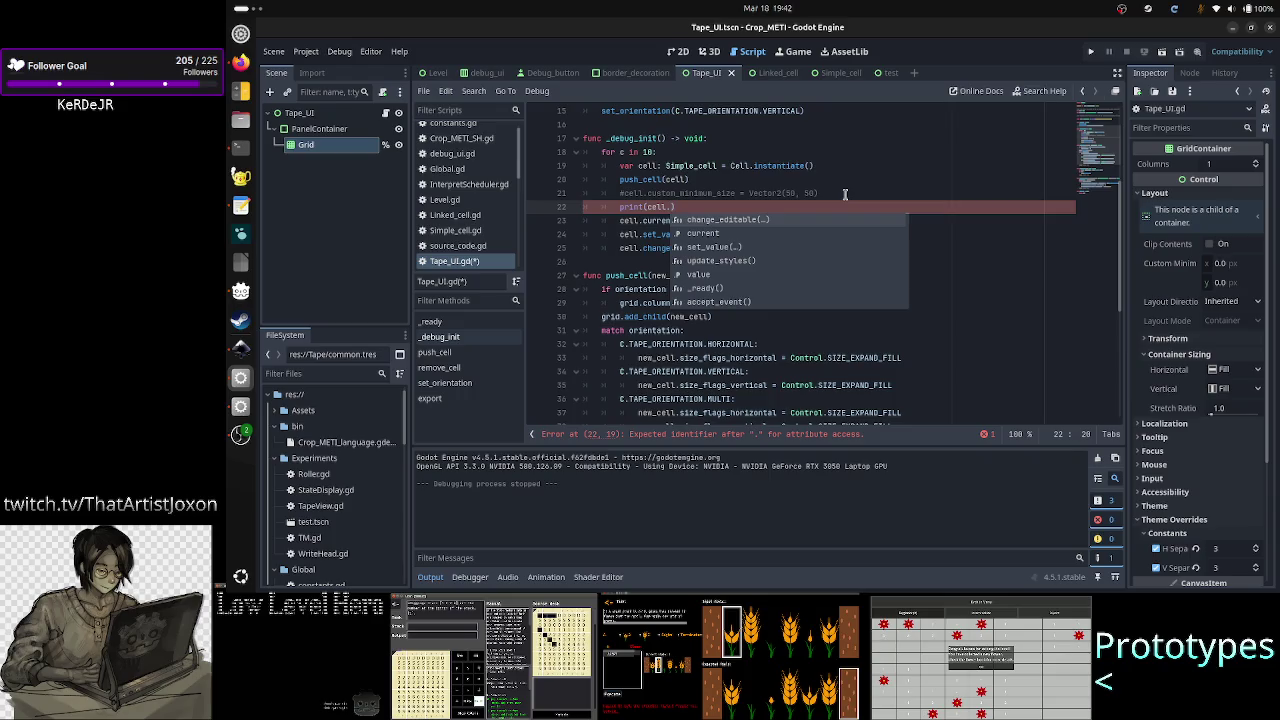
pyautogui.write('size')
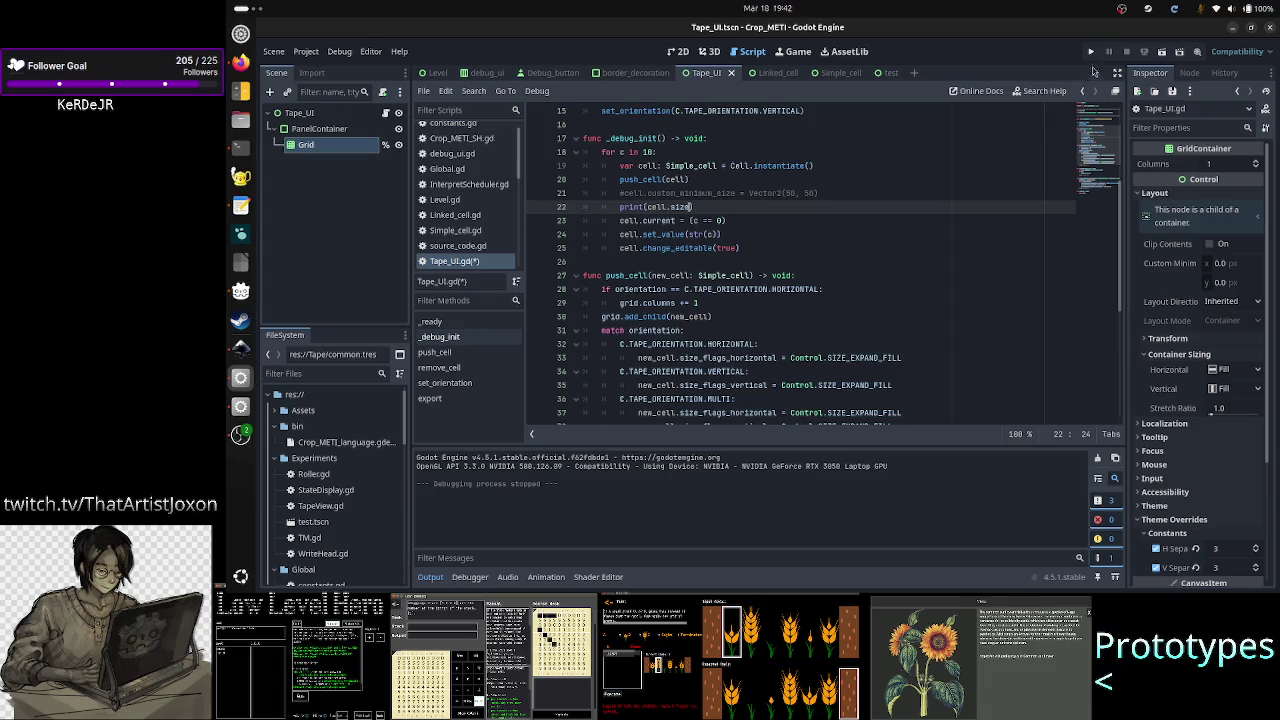
pyautogui.click(1161, 54)
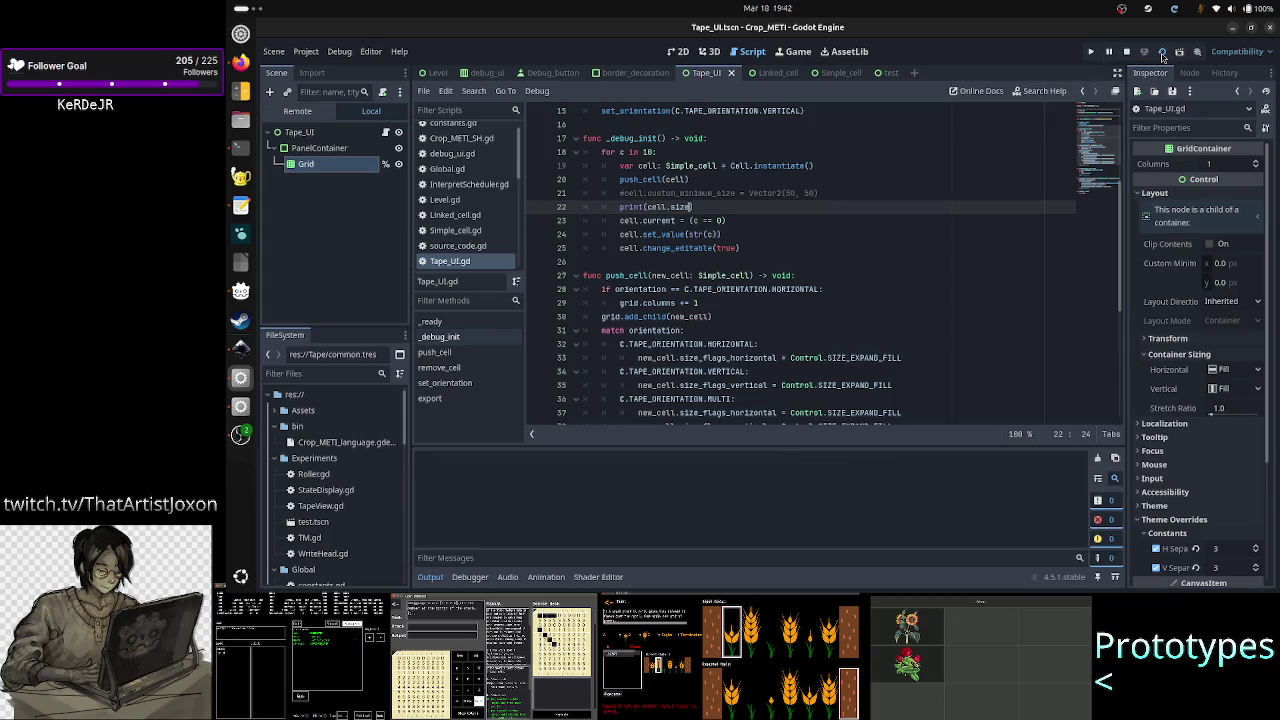
# - Check the output log listing each cell size as (0.0, 0.0), then stop the game with F8
pyautogui.press('F8')
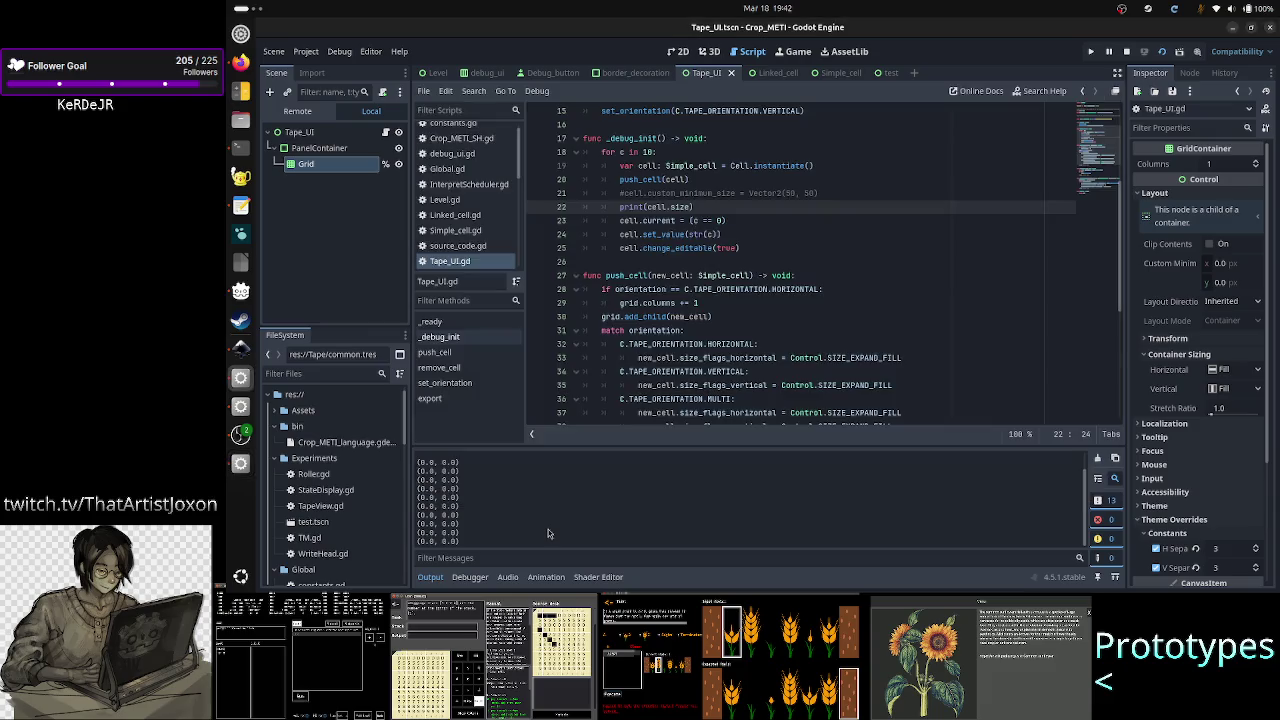
pyautogui.scroll(3, 505, 517)
pyautogui.scroll(-3, 496, 505)
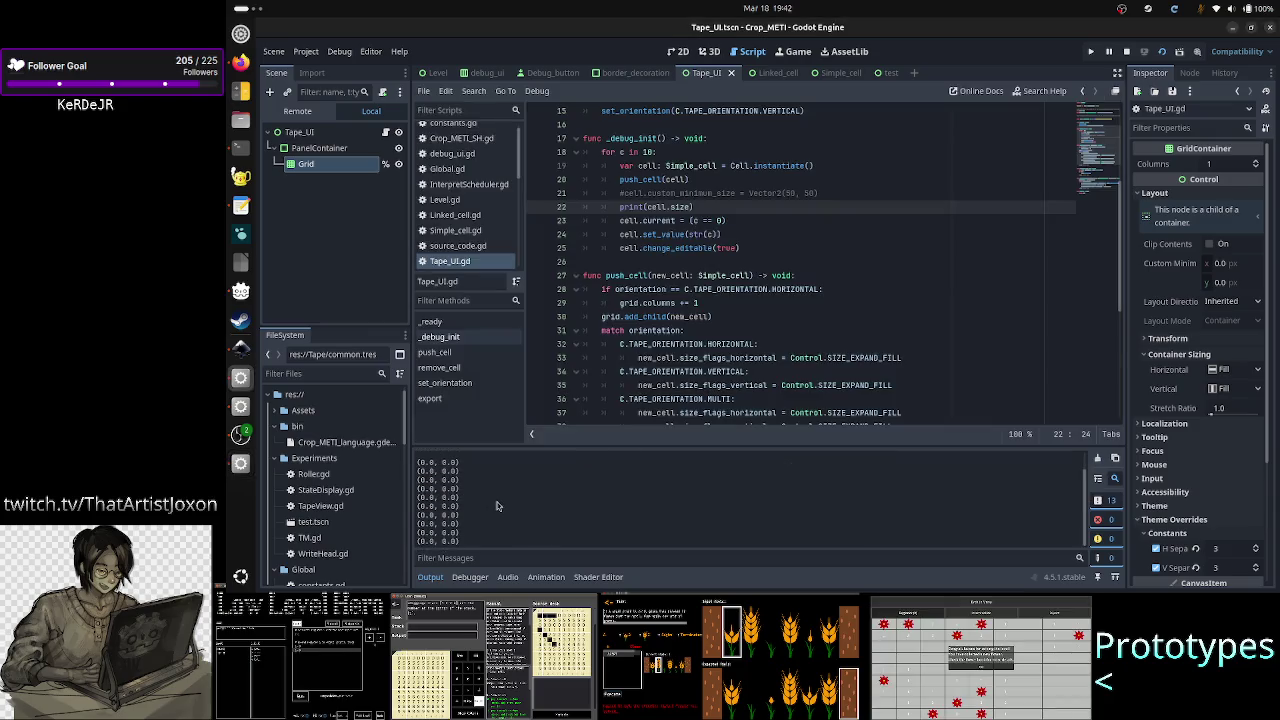
pyautogui.scroll(2, 496, 505)
pyautogui.scroll(-2, 496, 505)
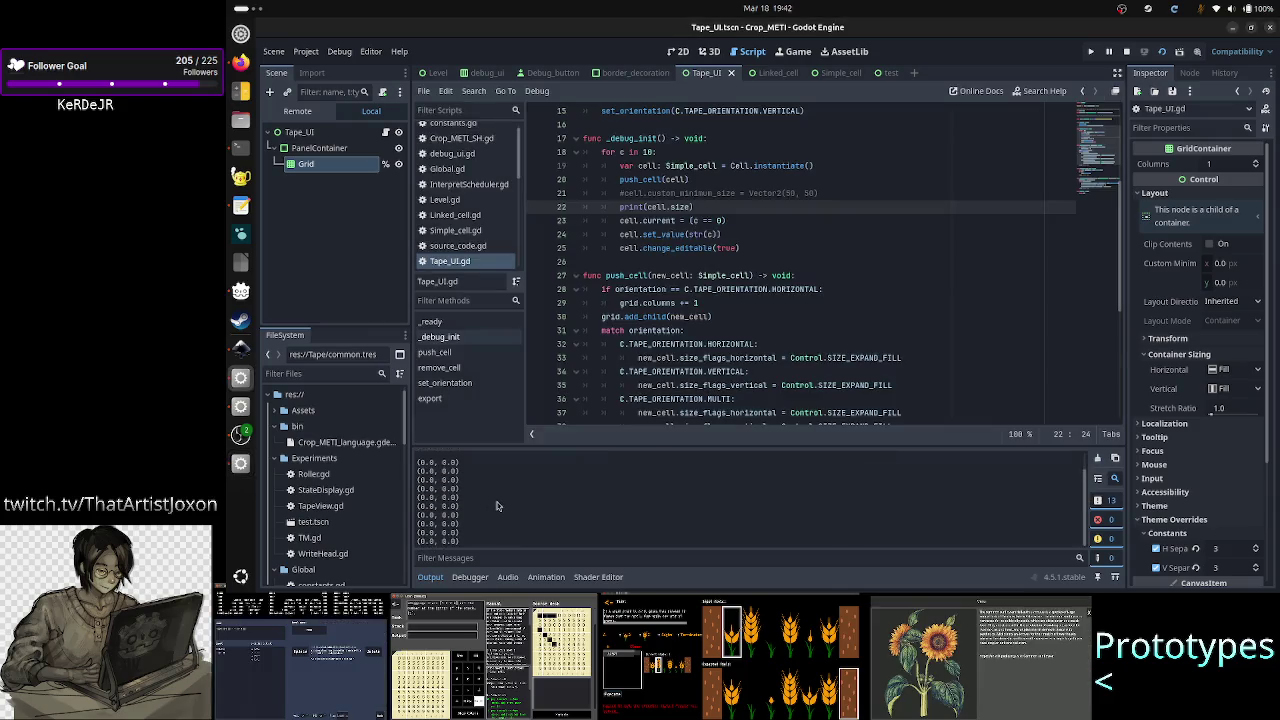
pyautogui.scroll(2, 496, 505)
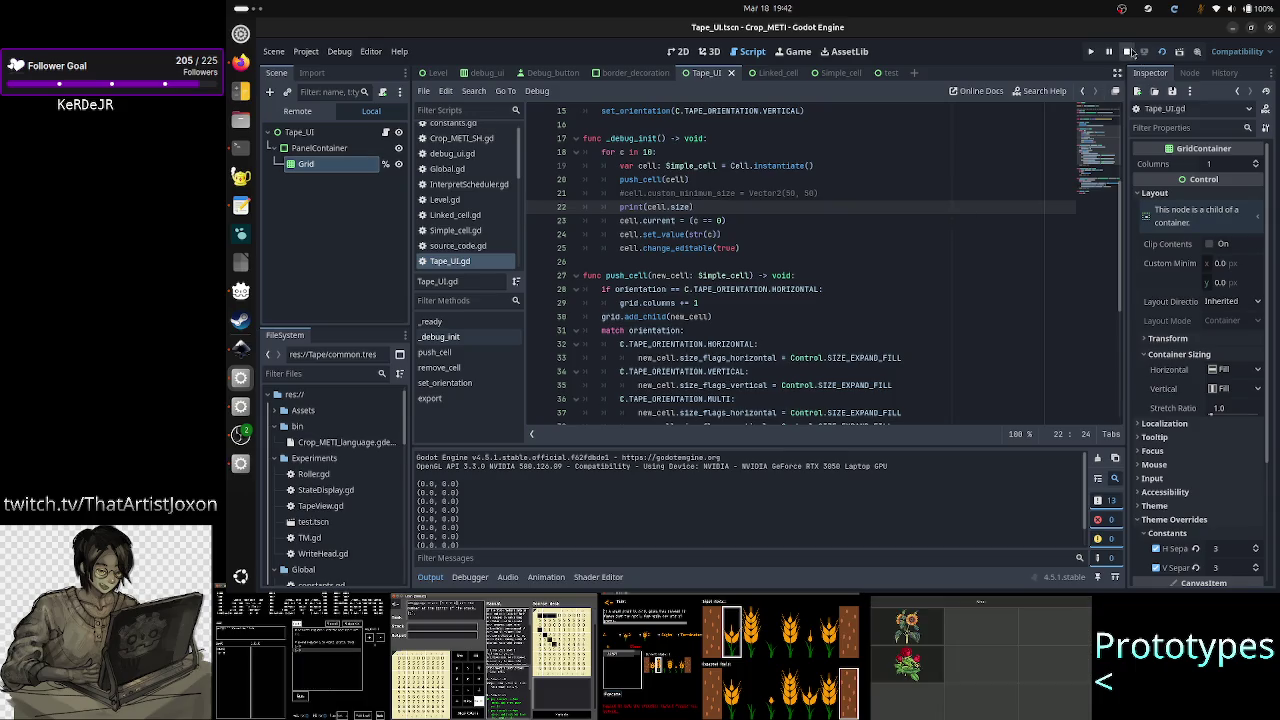
pyautogui.press('F8')
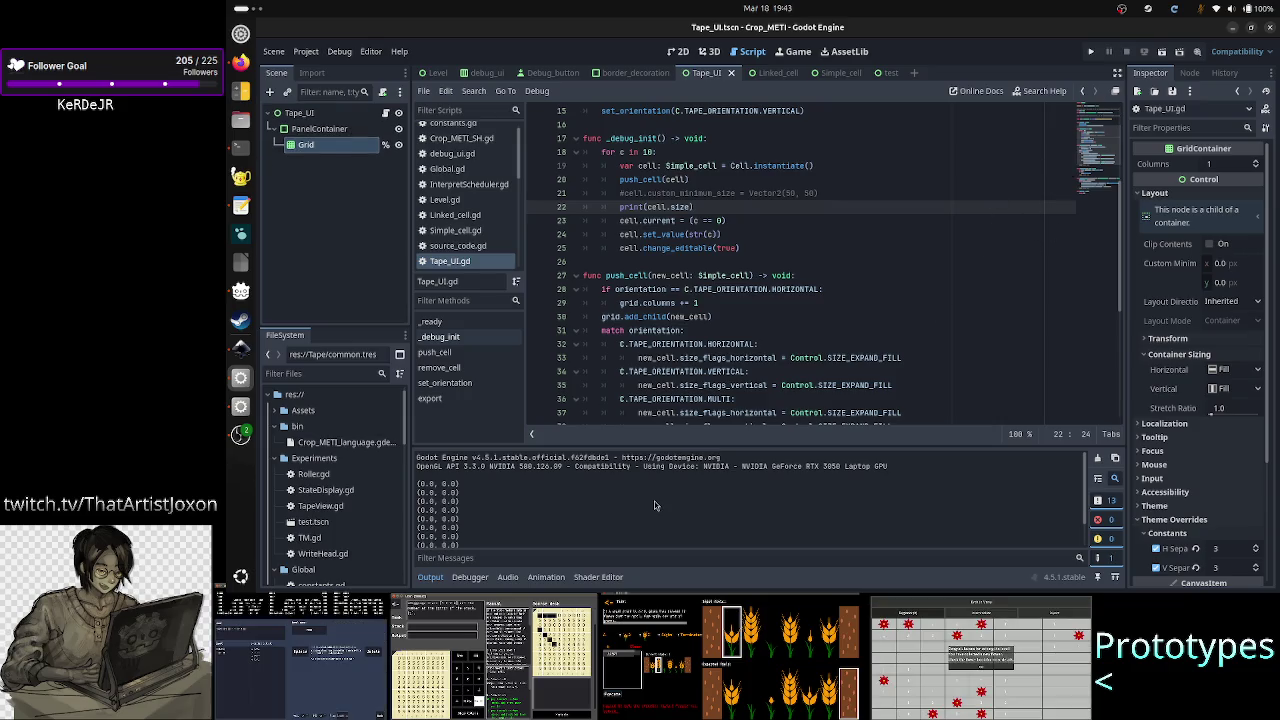
# - Clear the output log and place the cursor at the end of lines 21 and 22 in Tape_UI.gd
pyautogui.click(1097, 458)
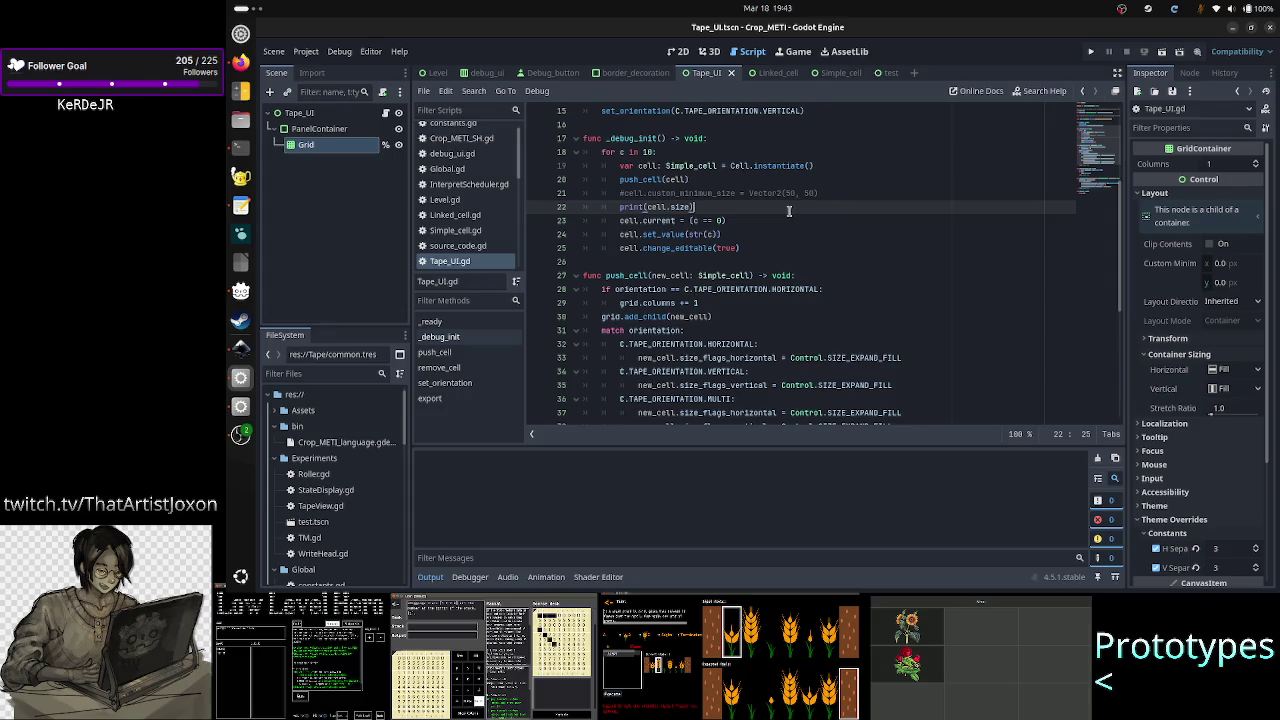
pyautogui.click(845, 191)
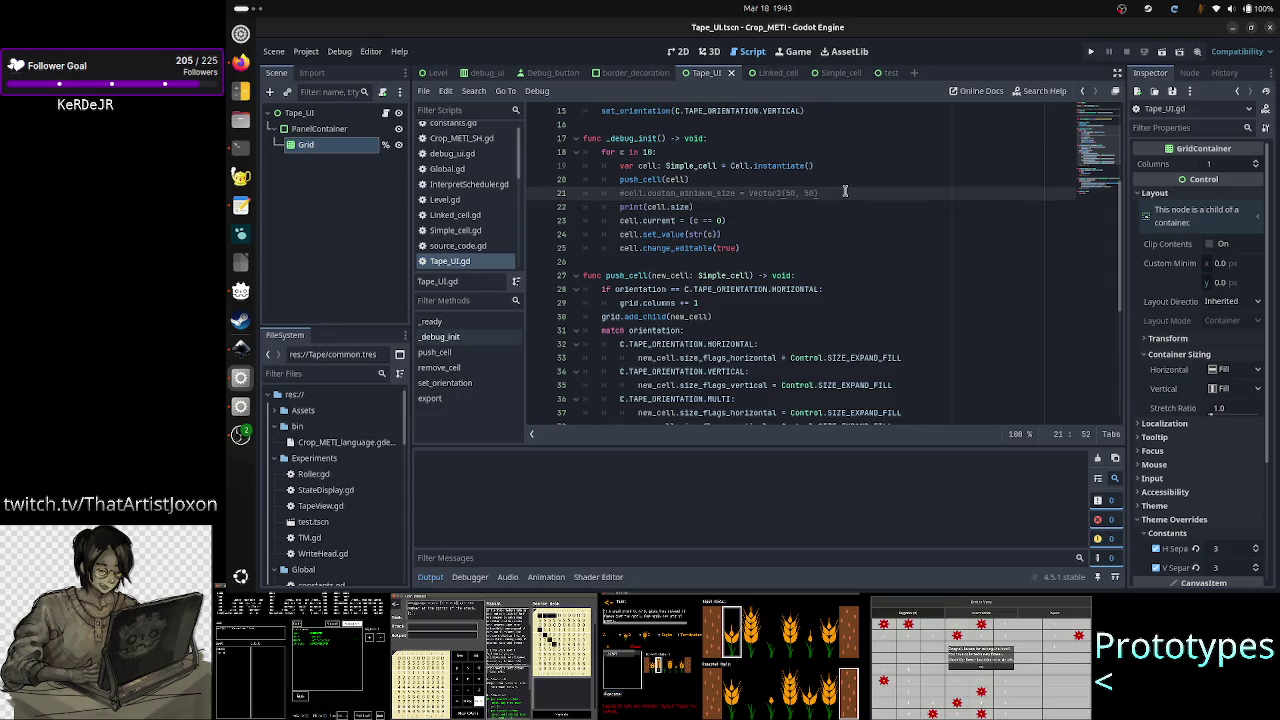
pyautogui.click(706, 201)
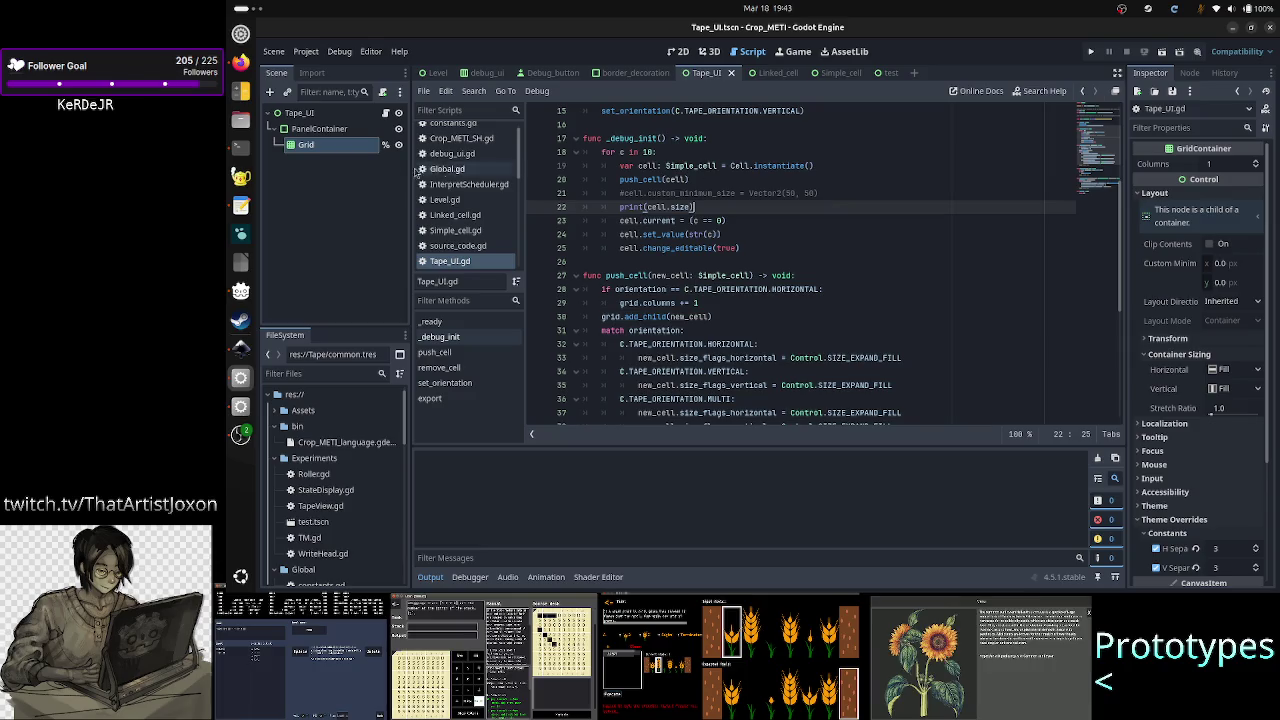
# - Compare the PanelContainer and Grid layout properties in the Inspector, then show the scene in the 2D view
pyautogui.click(340, 130)
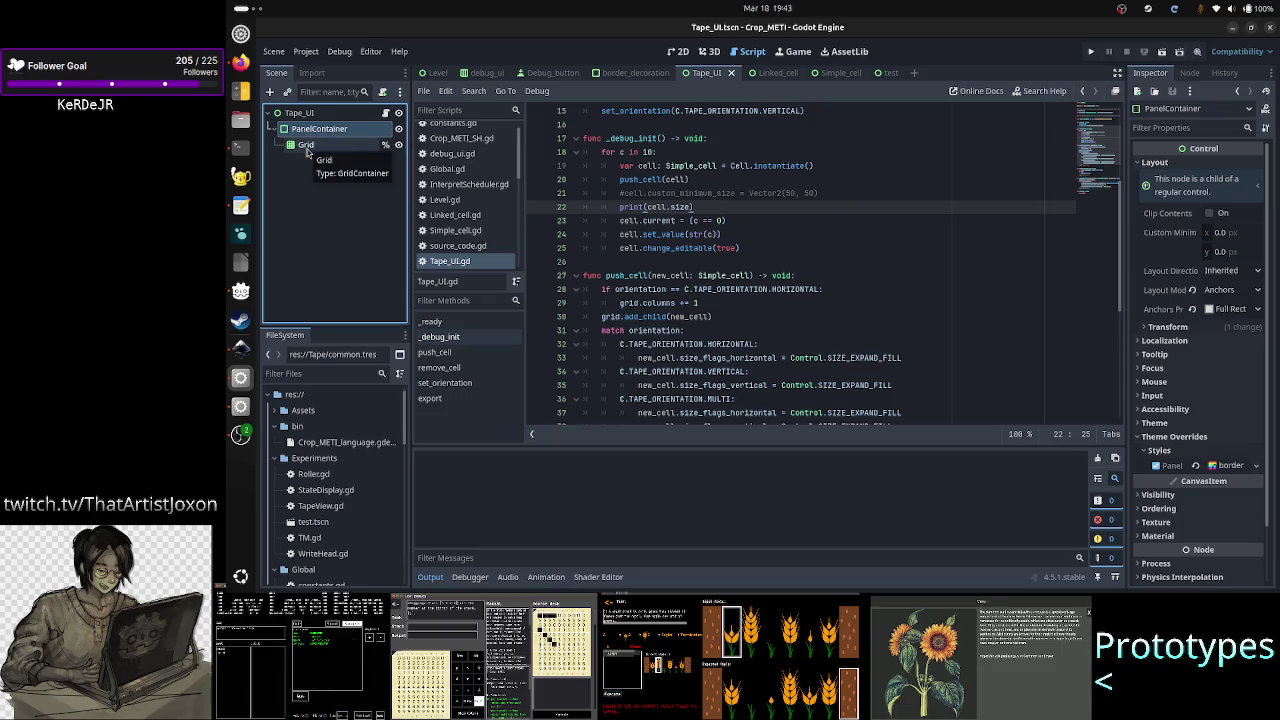
pyautogui.click(307, 150)
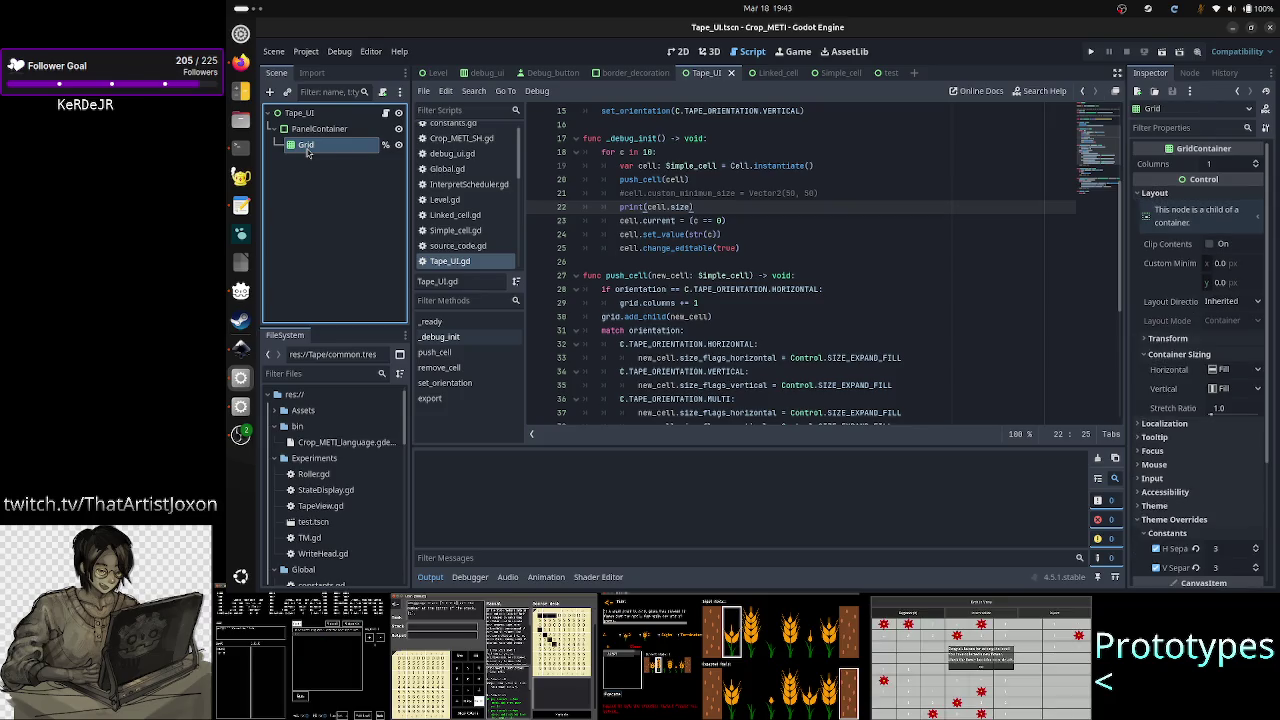
pyautogui.click(320, 131)
pyautogui.click(320, 145)
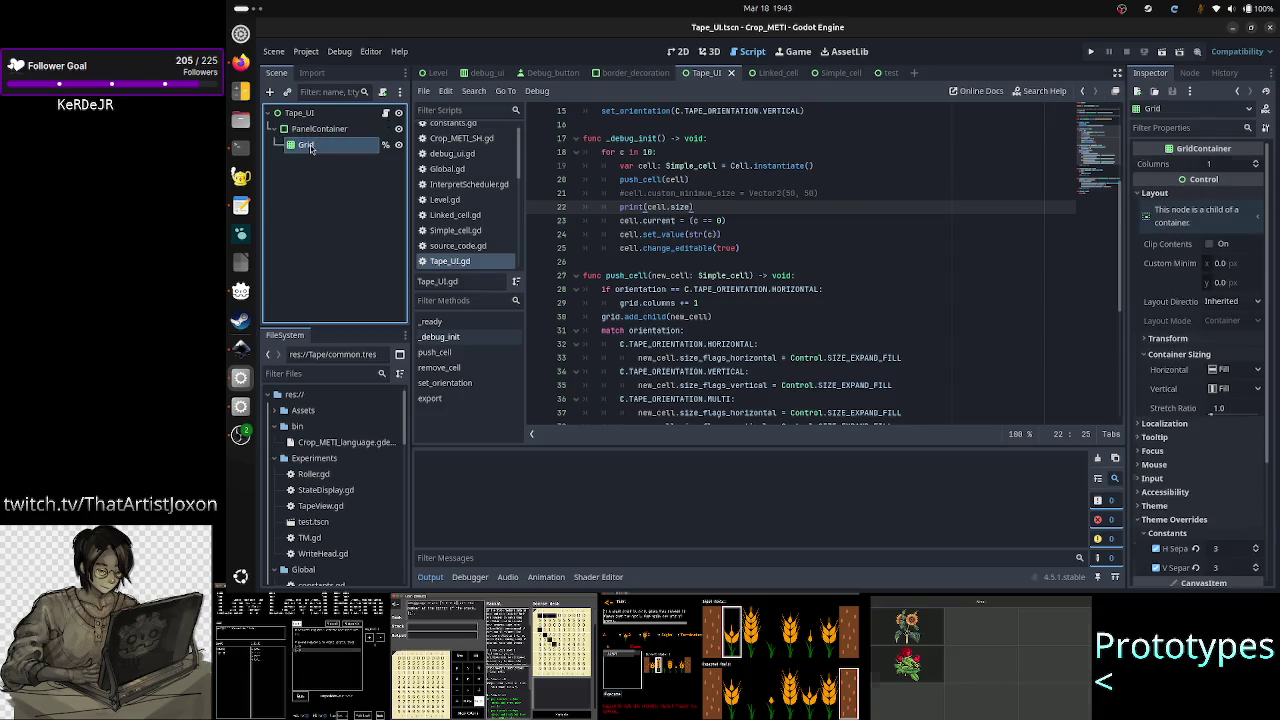
pyautogui.click(324, 131)
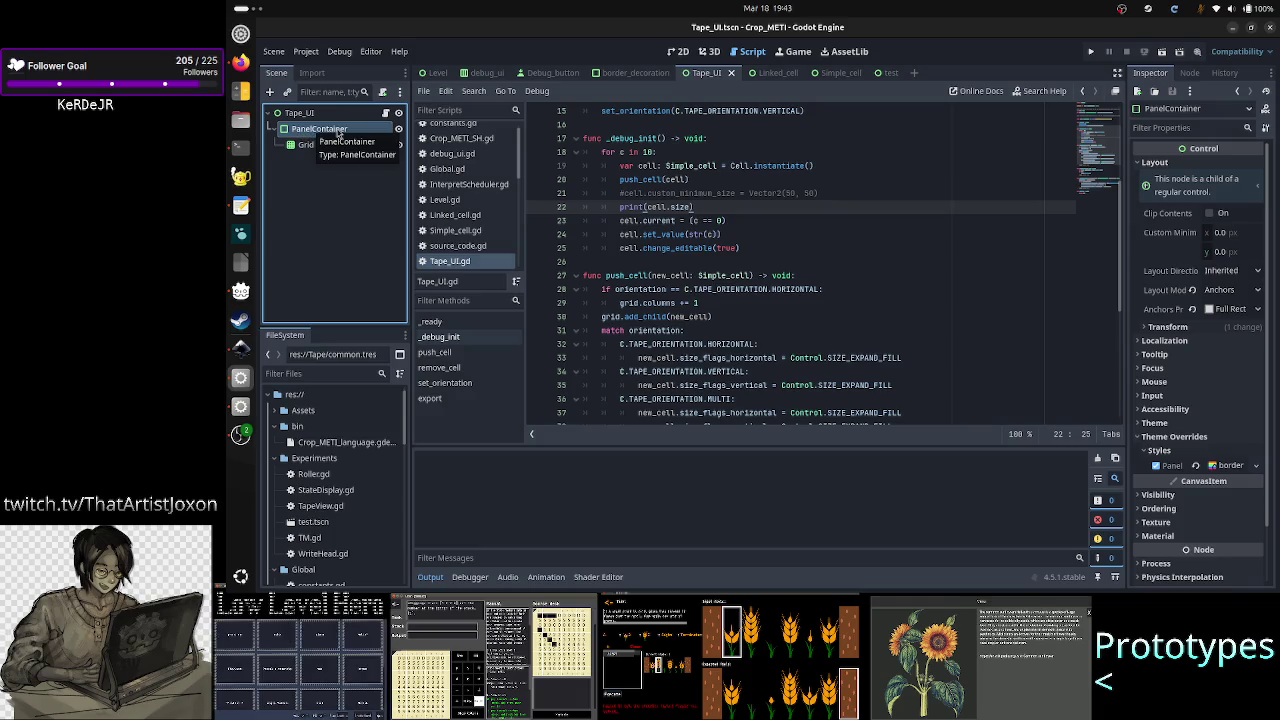
pyautogui.click(314, 152)
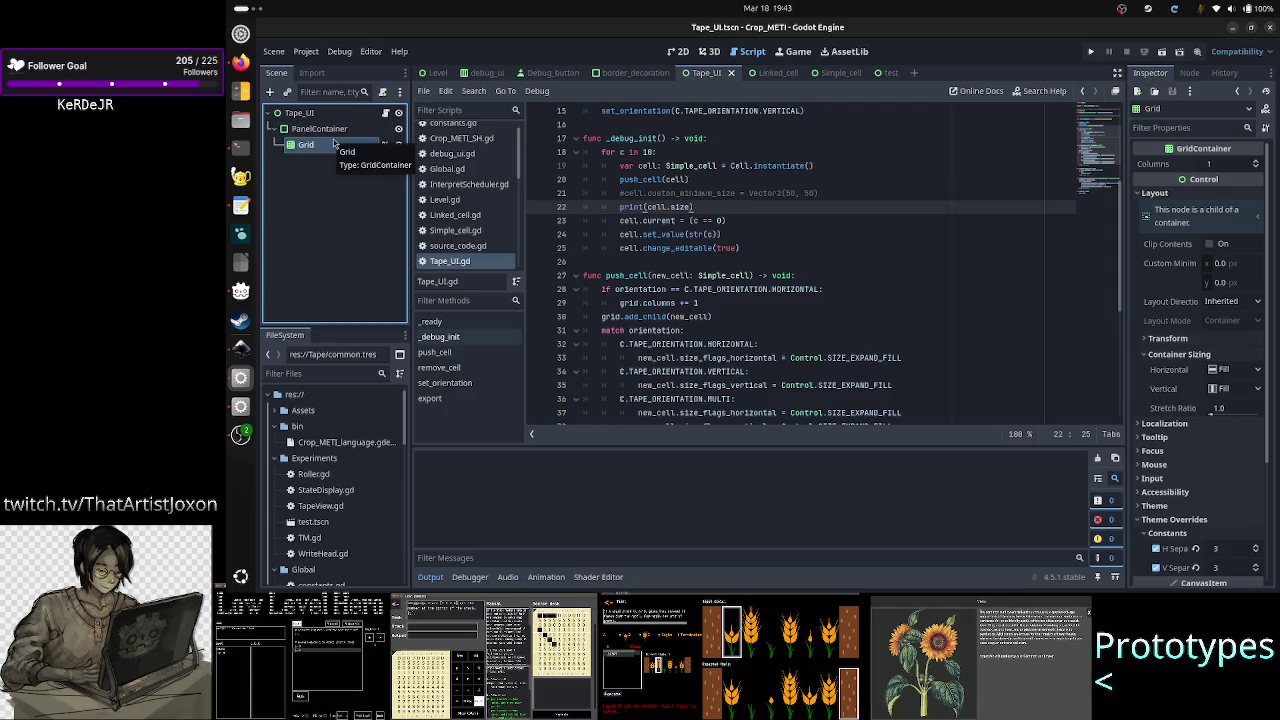
pyautogui.click(678, 52)
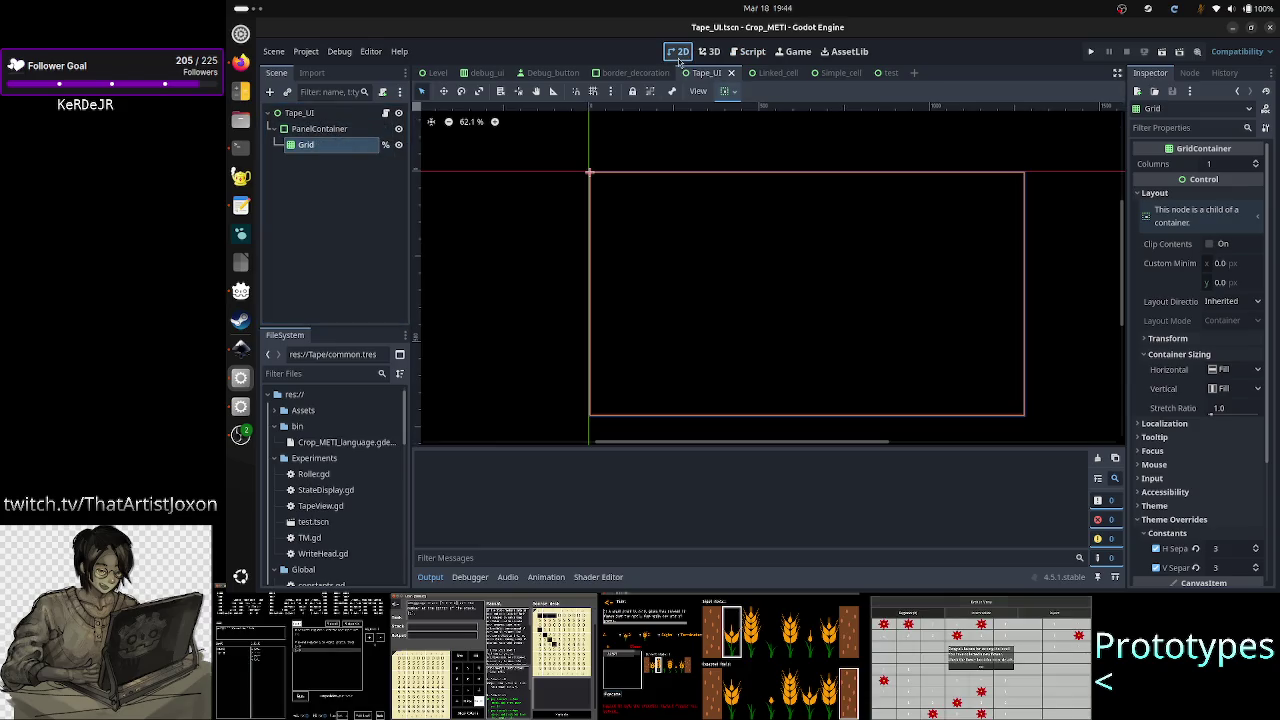
# - Change the PanelContainer node's type to Panel
pyautogui.click(320, 131)
pyautogui.rightClick(322, 137)
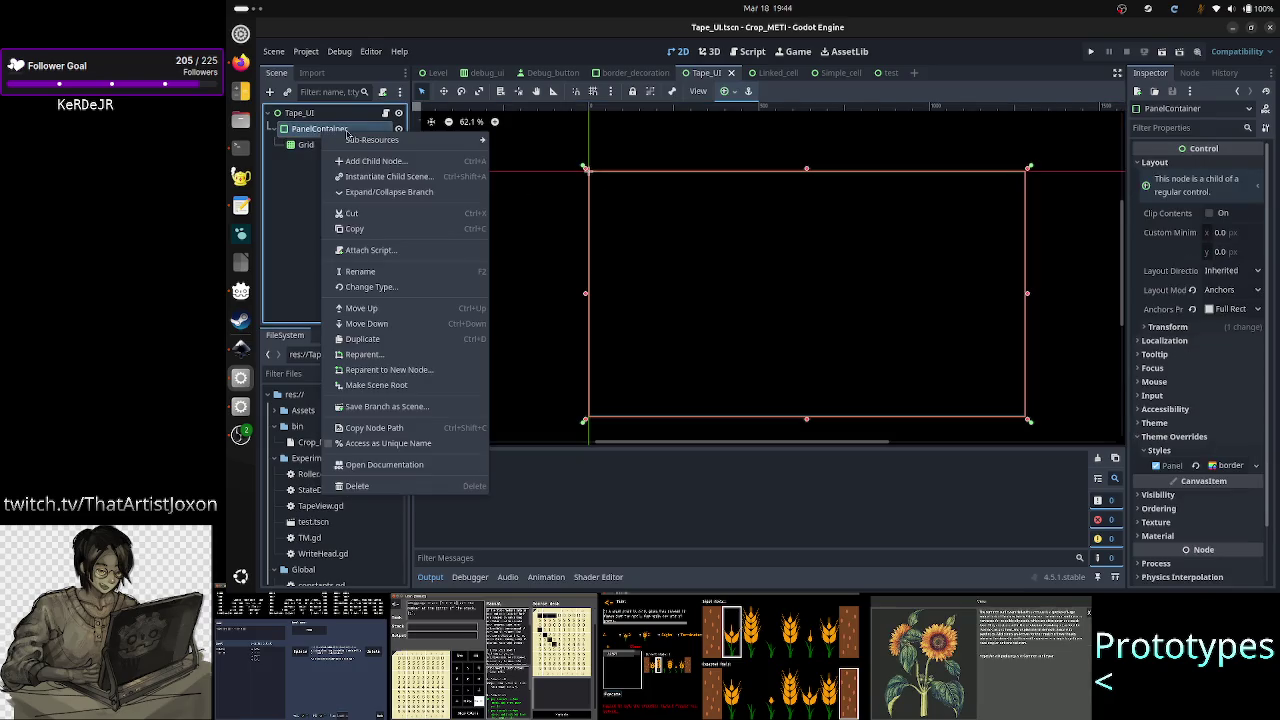
pyautogui.click(396, 291)
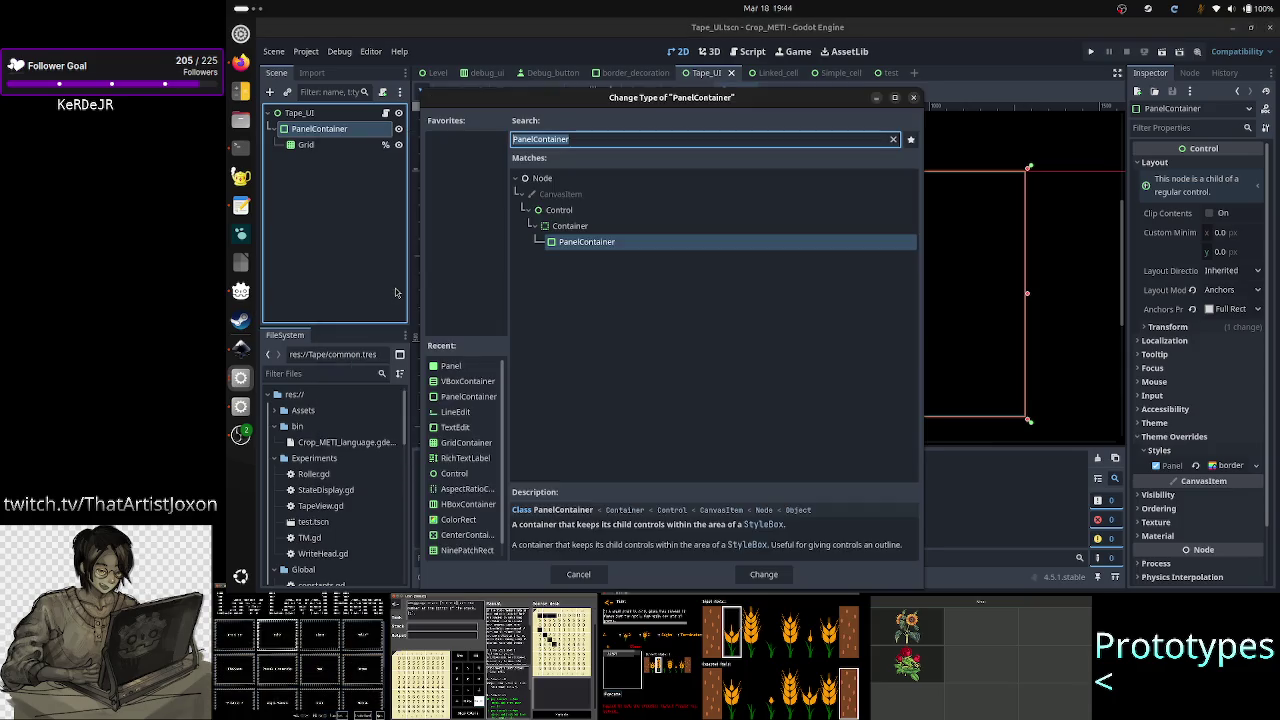
pyautogui.write('panel')
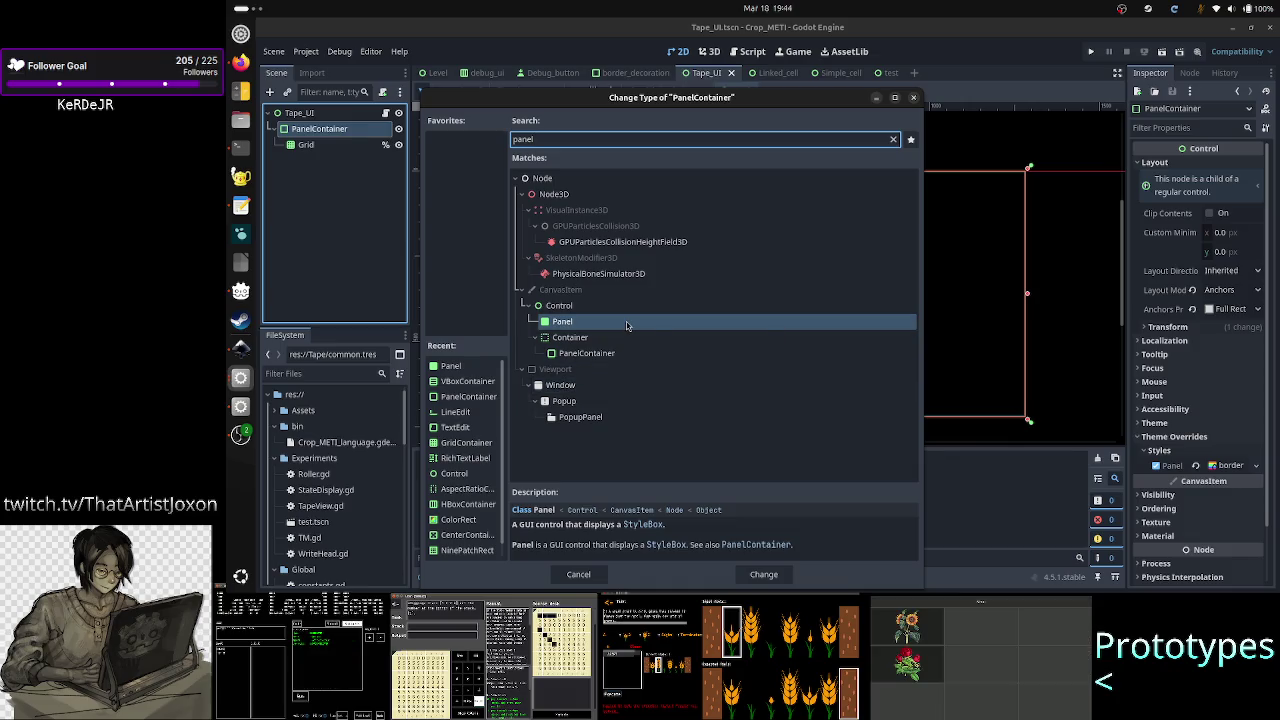
pyautogui.click(764, 574)
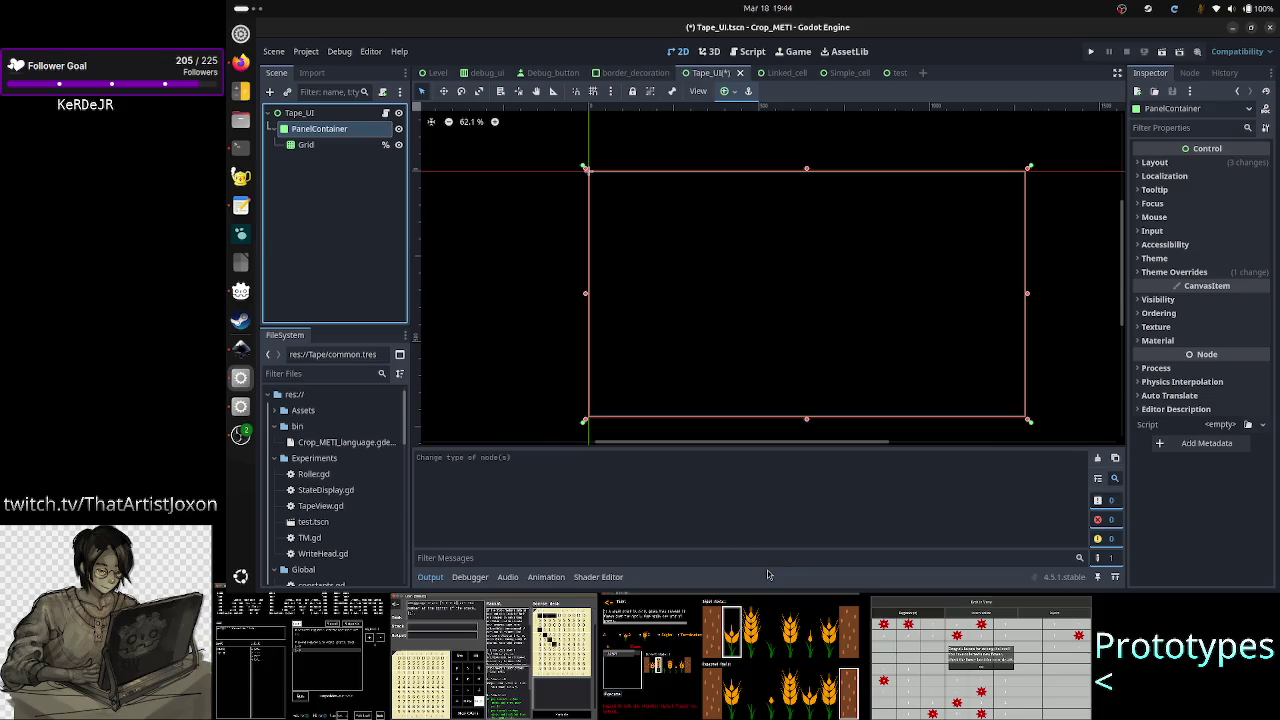
# - Rename the converted node to Panel and confirm Grid remains its child
pyautogui.click(356, 131)
pyautogui.doubleClick(356, 131)
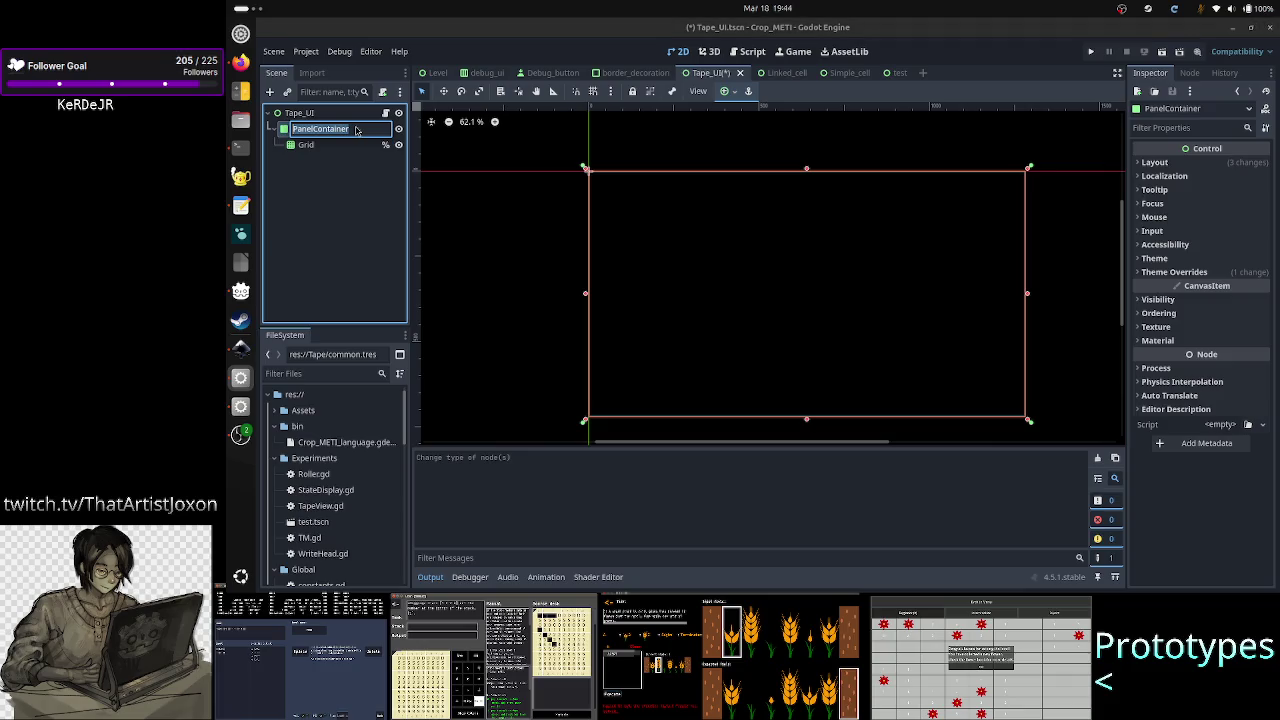
pyautogui.write('Panel')
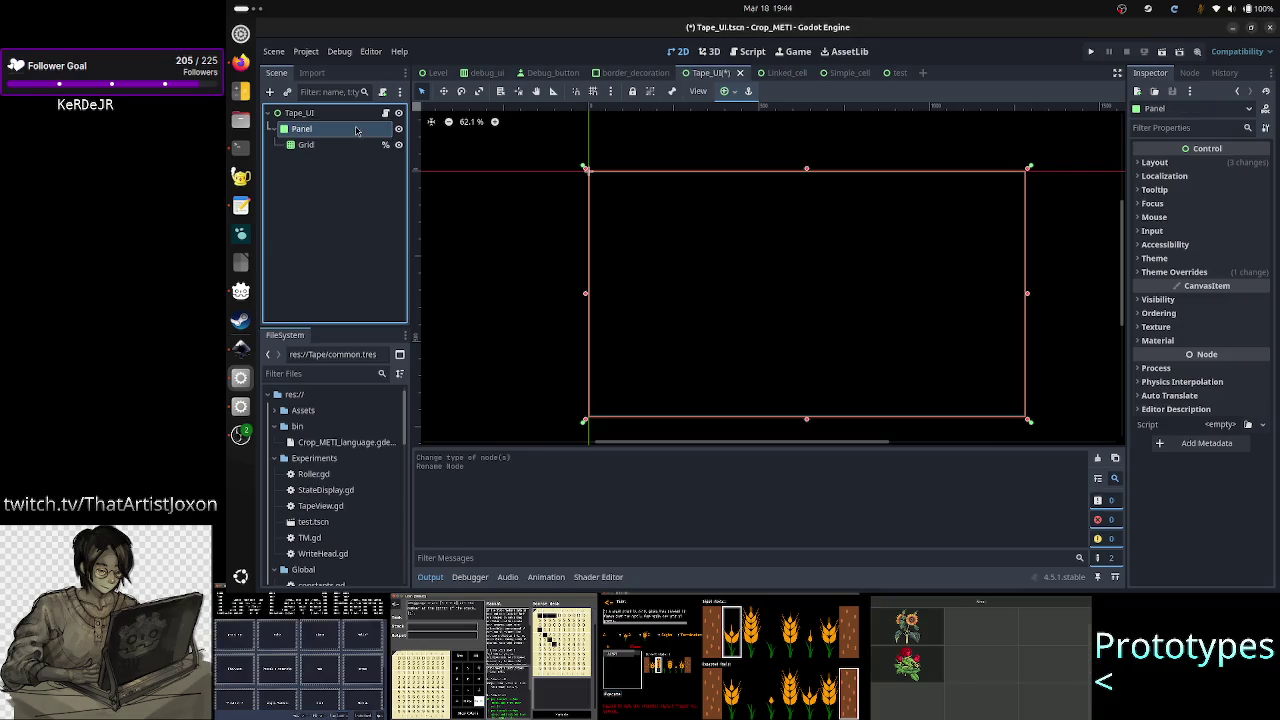
pyautogui.press('Return')
pyautogui.click(305, 145)
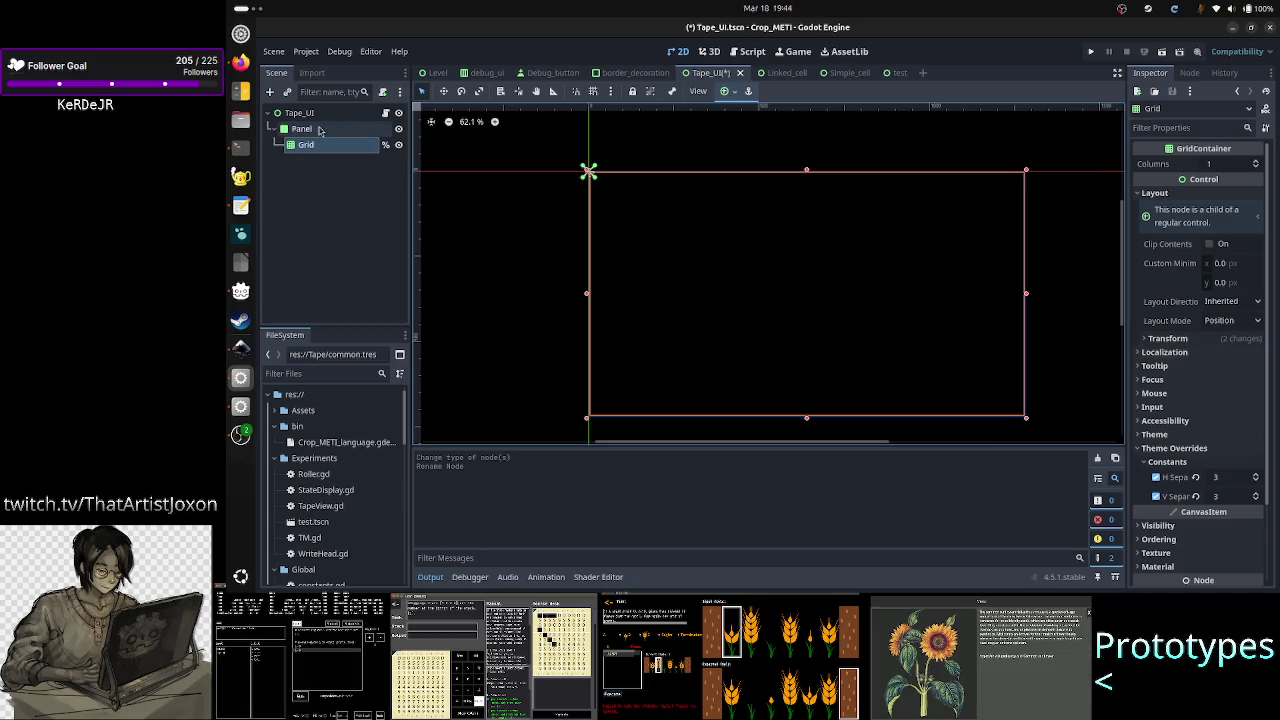
pyautogui.click(305, 129)
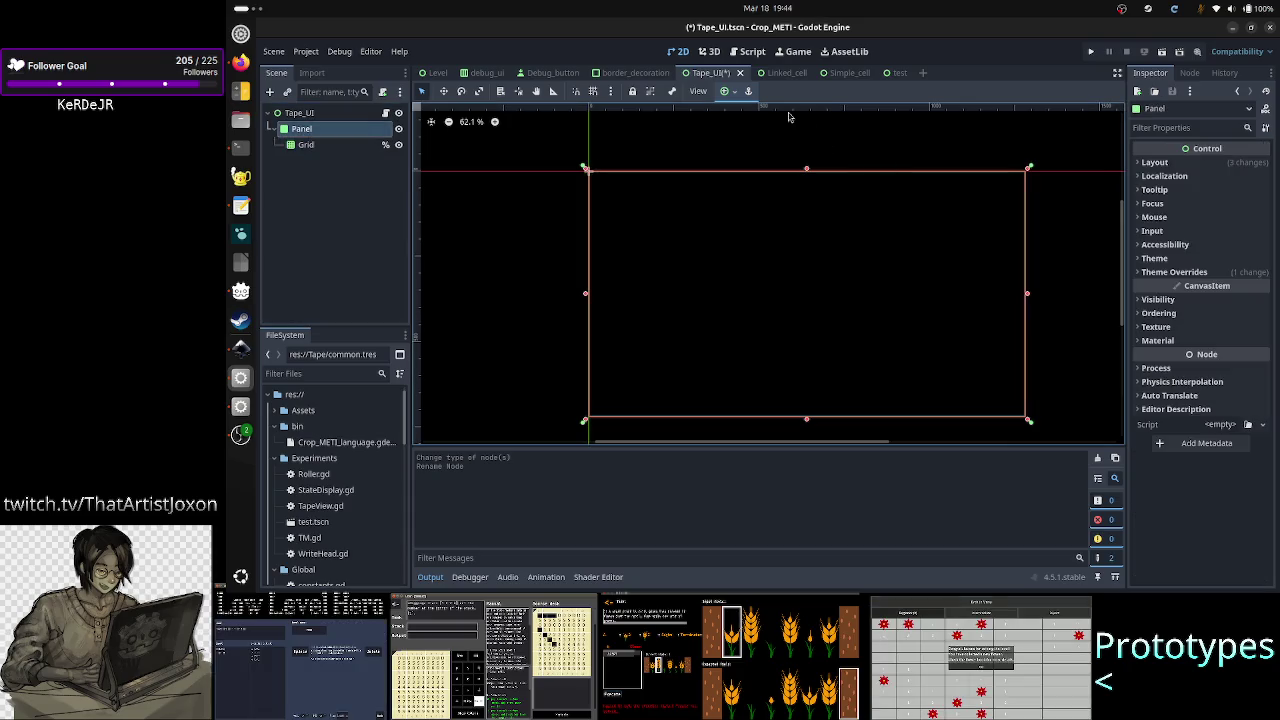
# - Apply the Full Rect anchor preset to the Panel
pyautogui.click(733, 91)
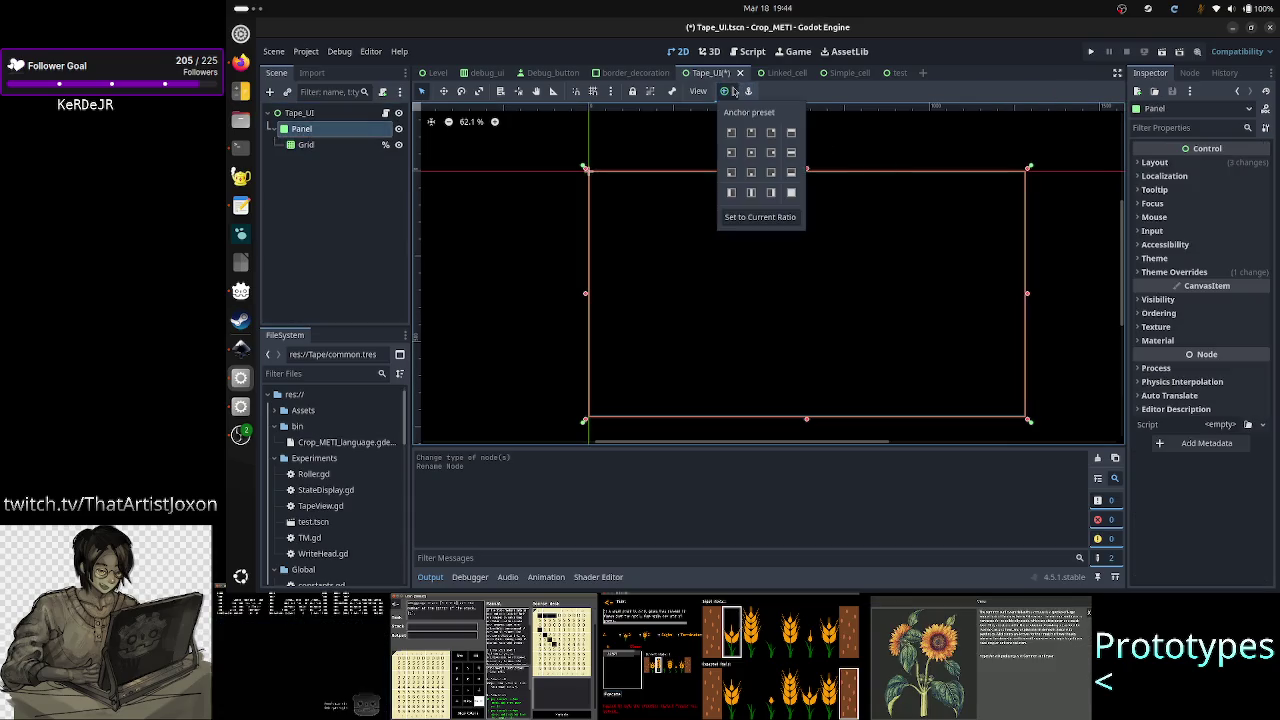
pyautogui.click(791, 193)
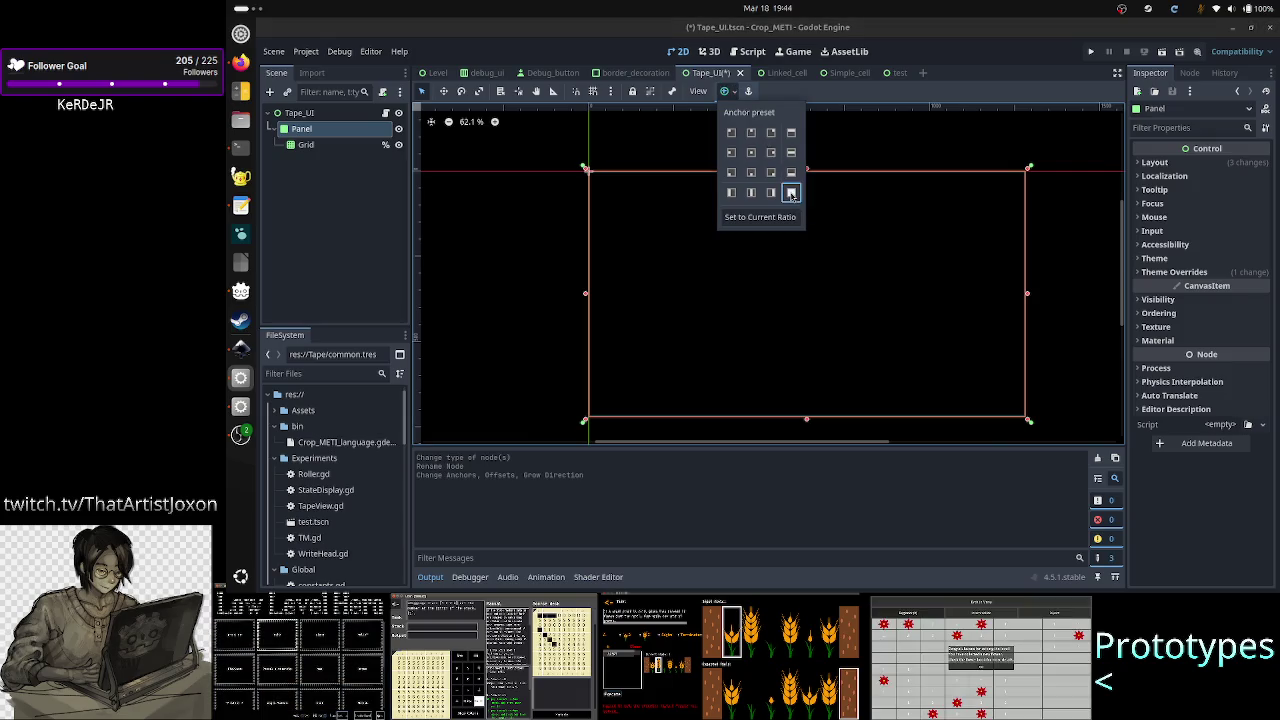
pyautogui.click(526, 511)
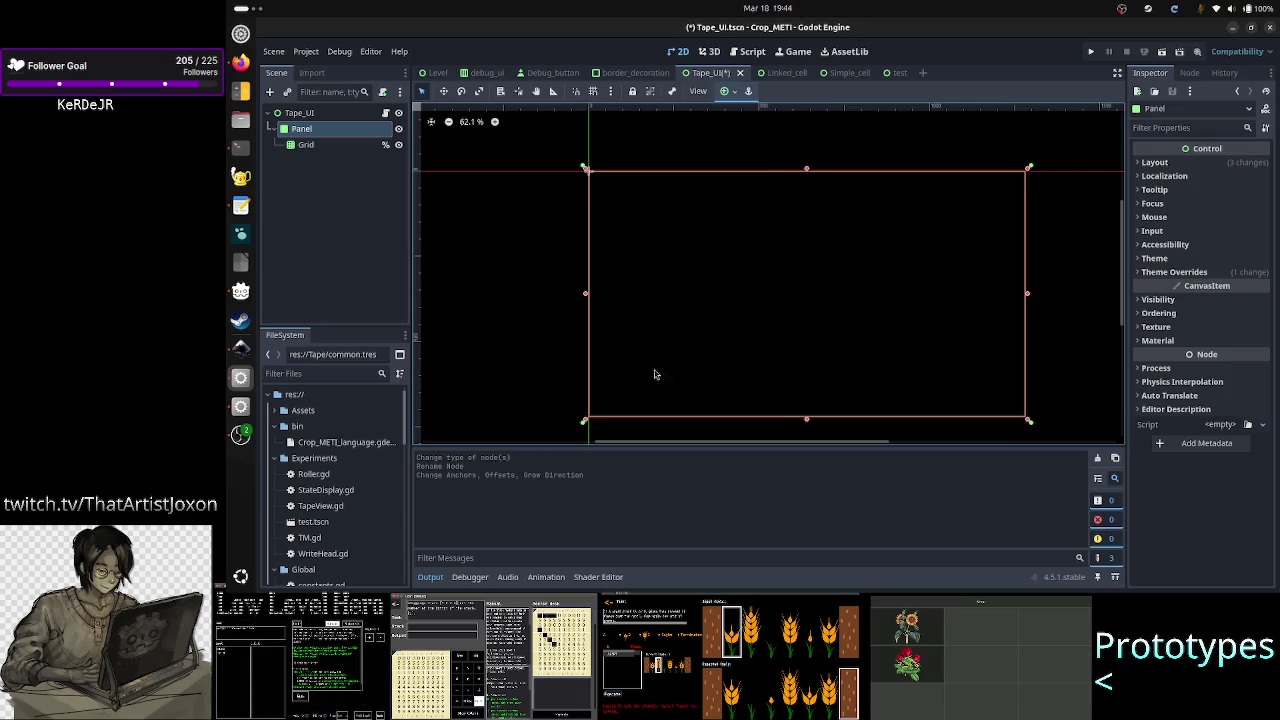
pyautogui.click(1155, 162)
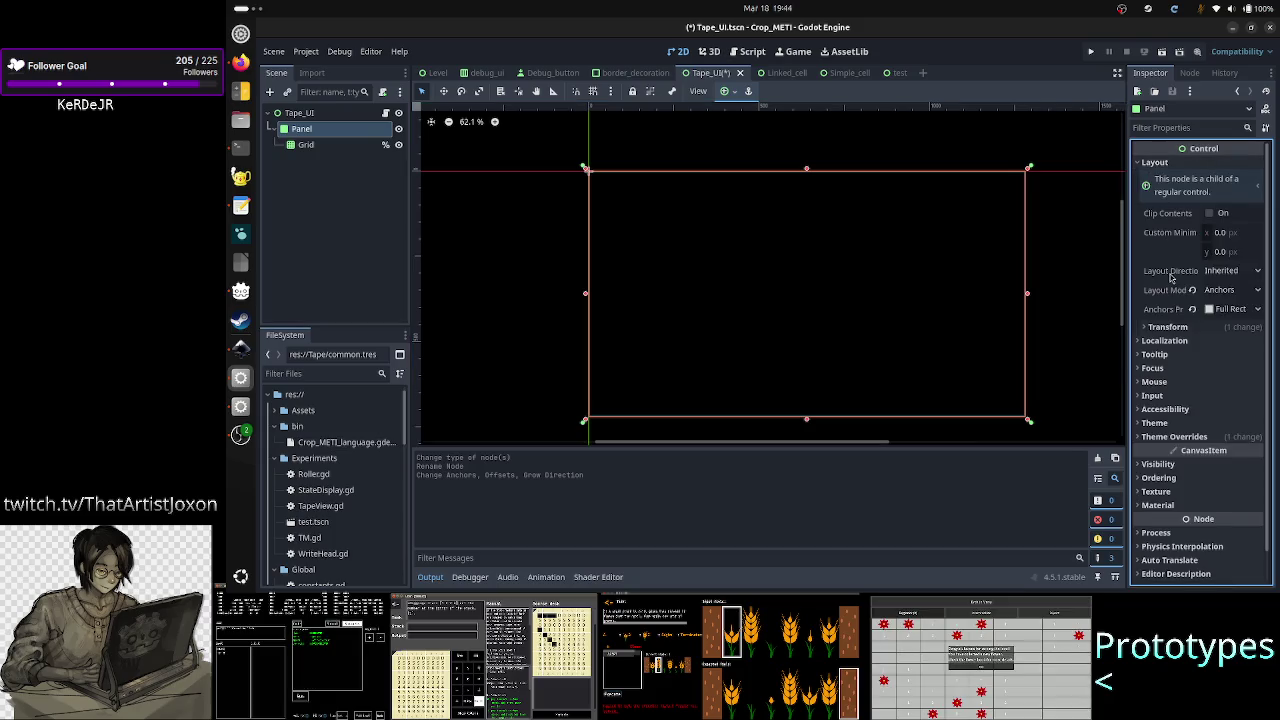
# - Revert the Grid's Transform size from 1274×714 to 0×0
pyautogui.click(305, 145)
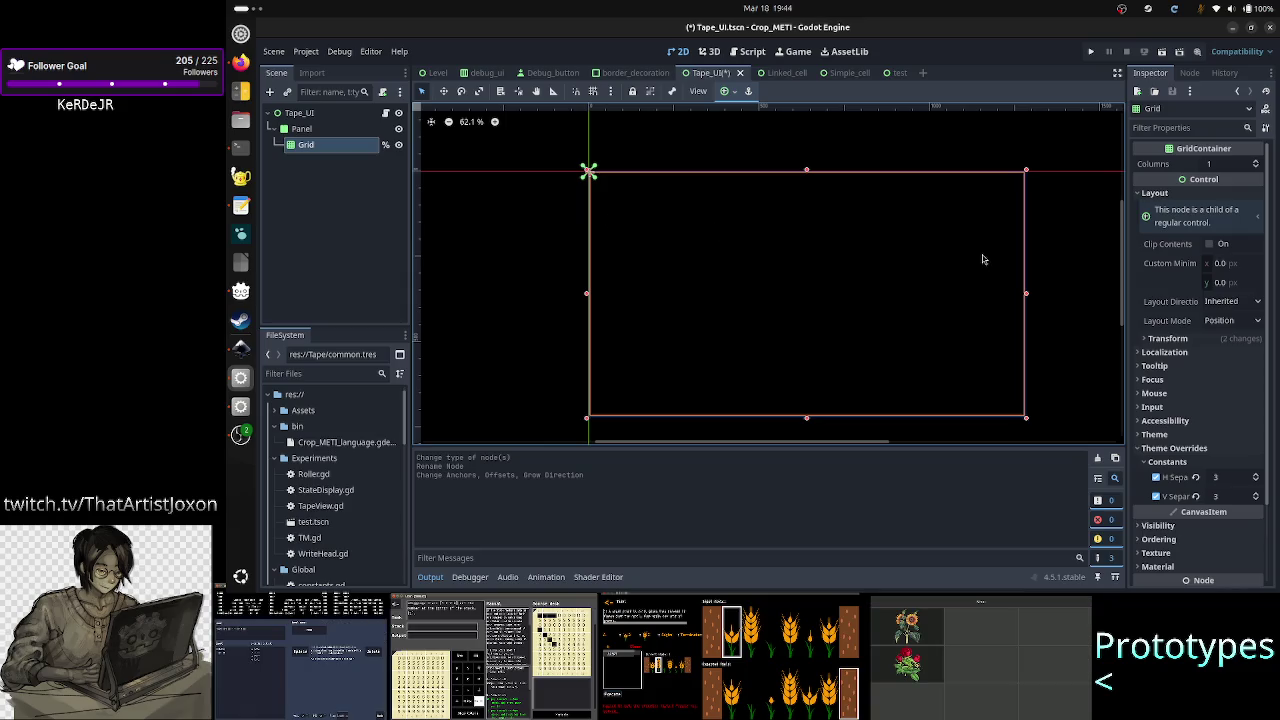
pyautogui.click(1205, 340)
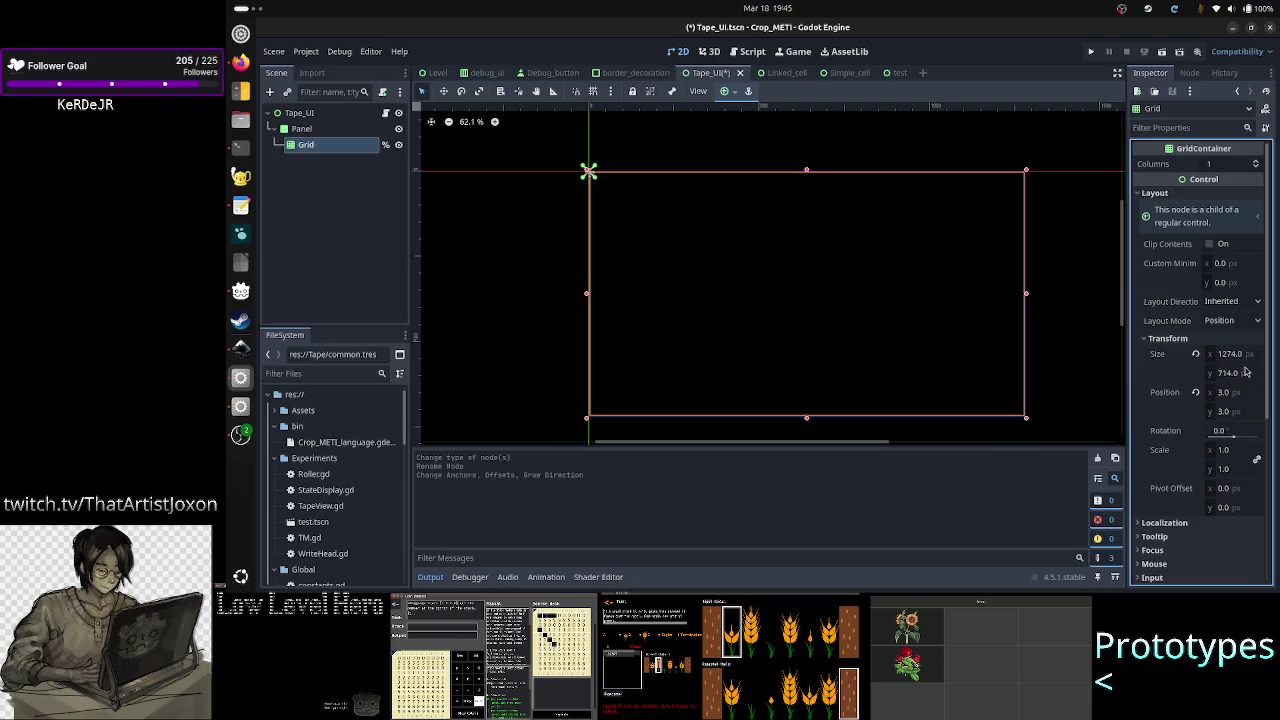
pyautogui.click(1193, 354)
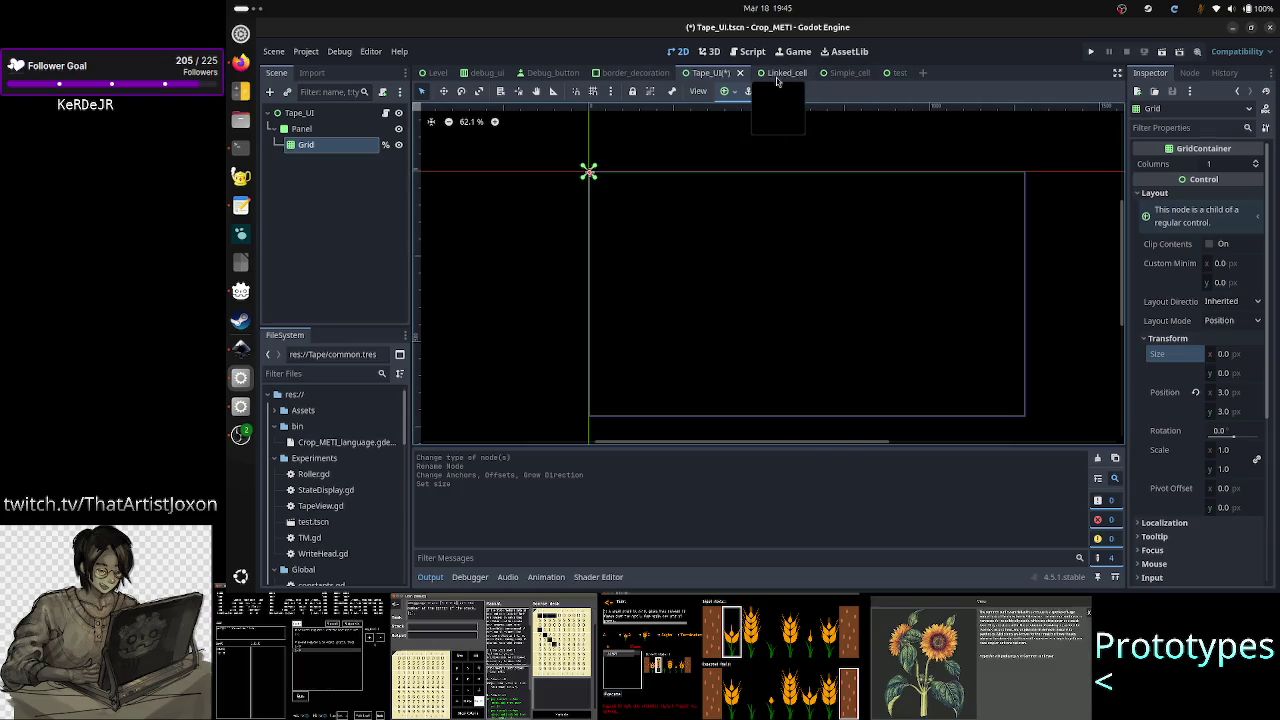
pyautogui.click(840, 73)
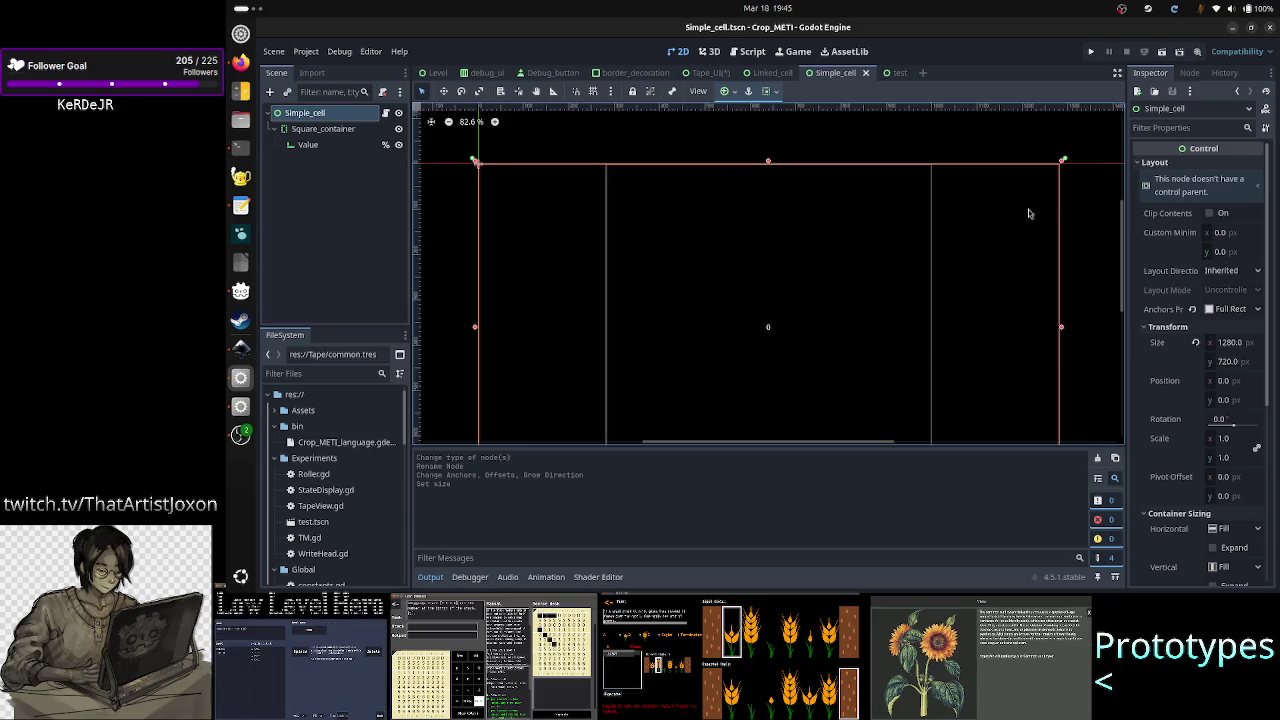
# - Collapse the Output panel and go back to the Tape_UI scene tab
pyautogui.click(432, 577)
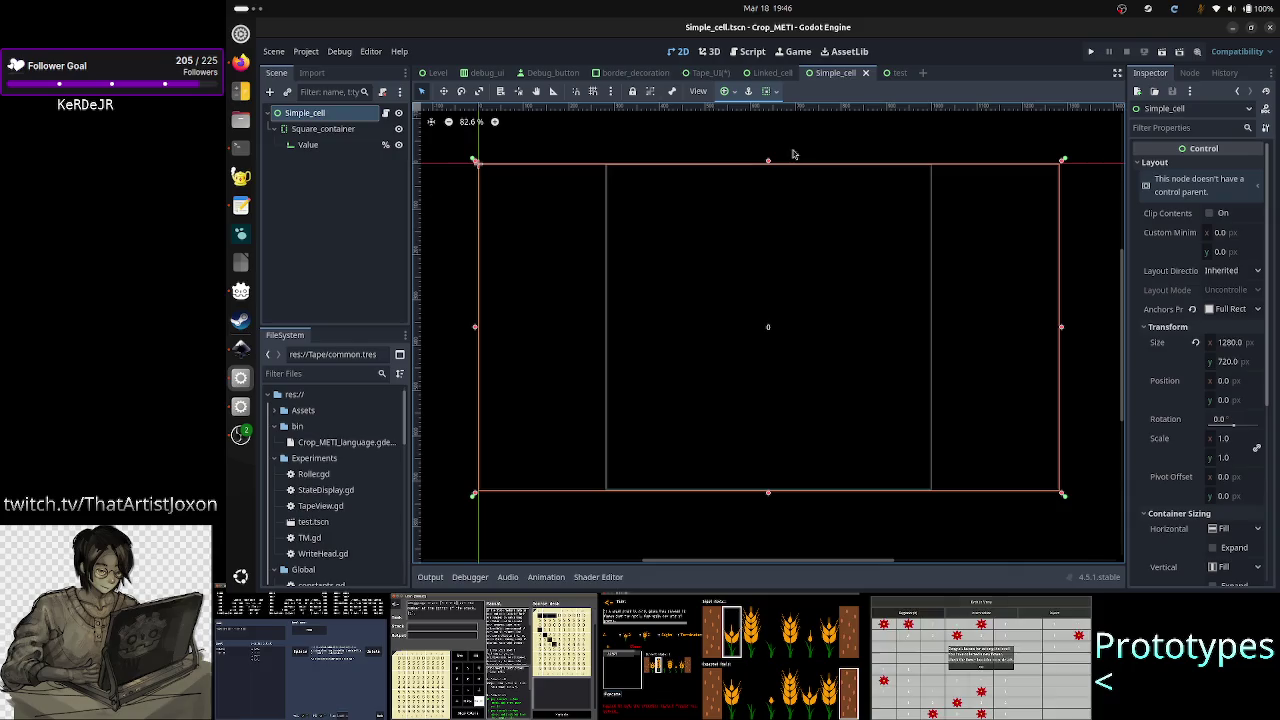
pyautogui.click(726, 74)
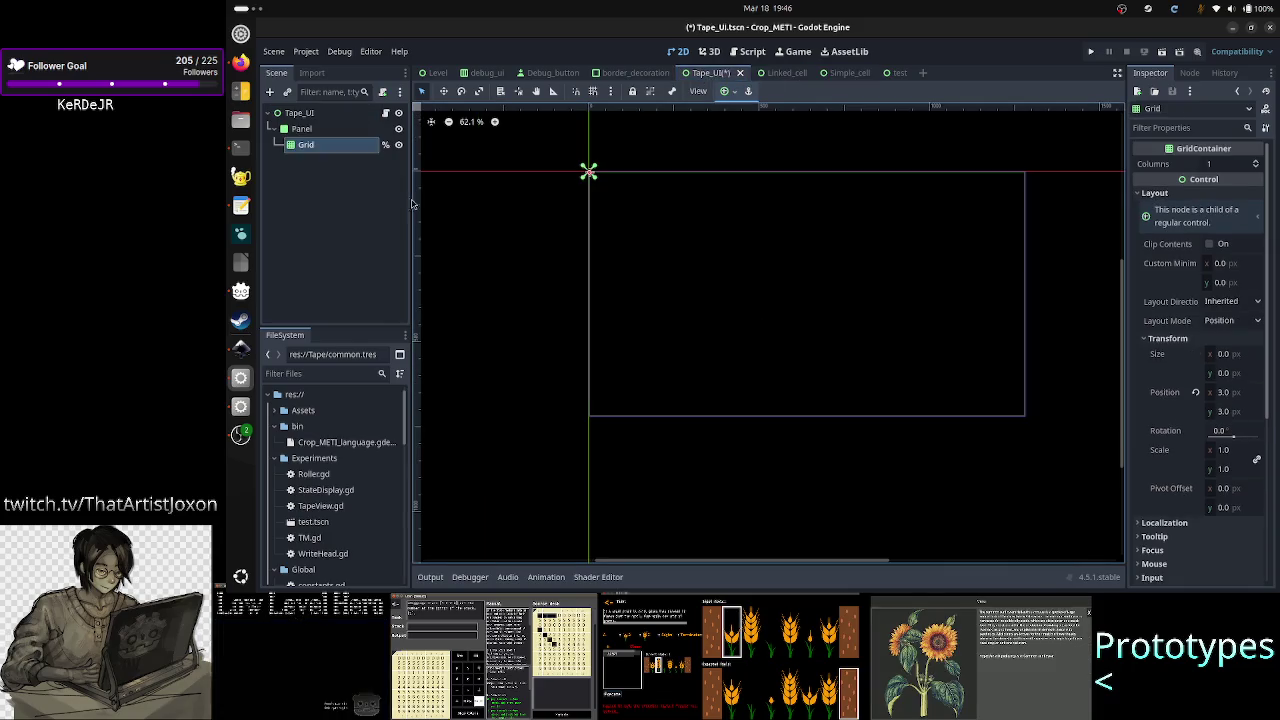
pyautogui.click(331, 150)
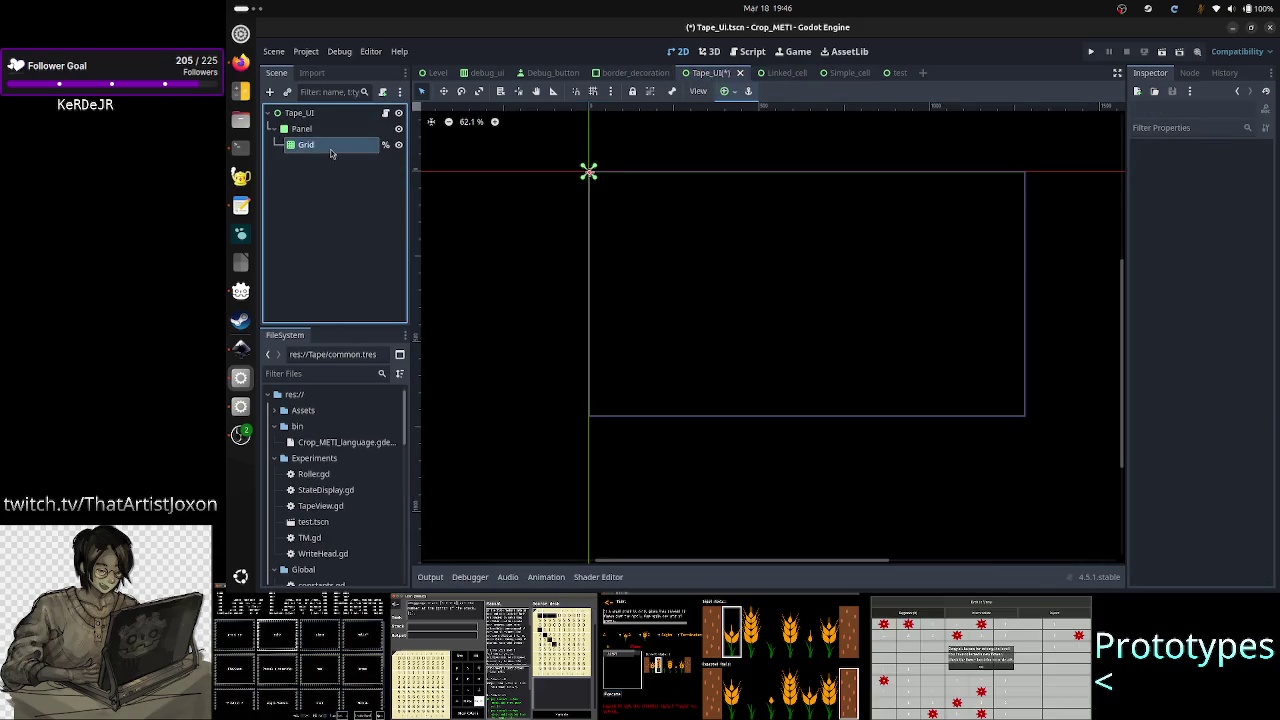
pyautogui.click(324, 128)
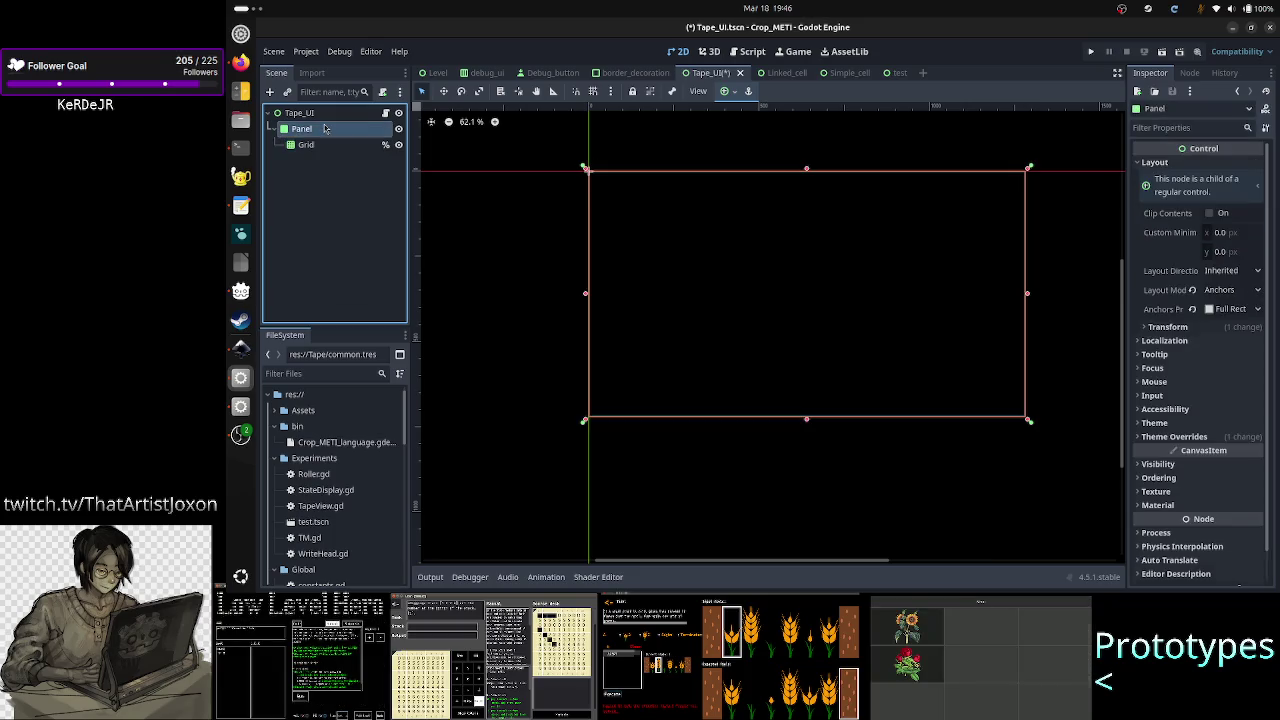
pyautogui.click(320, 146)
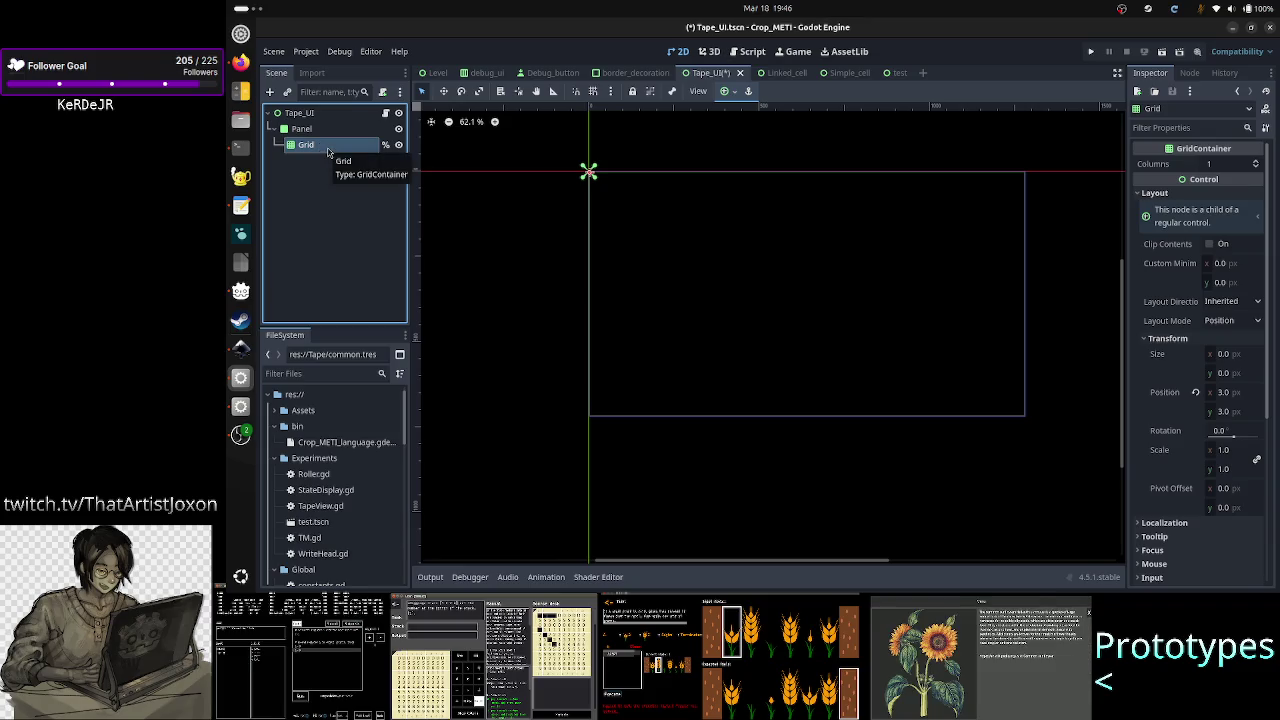
pyautogui.click(314, 177)
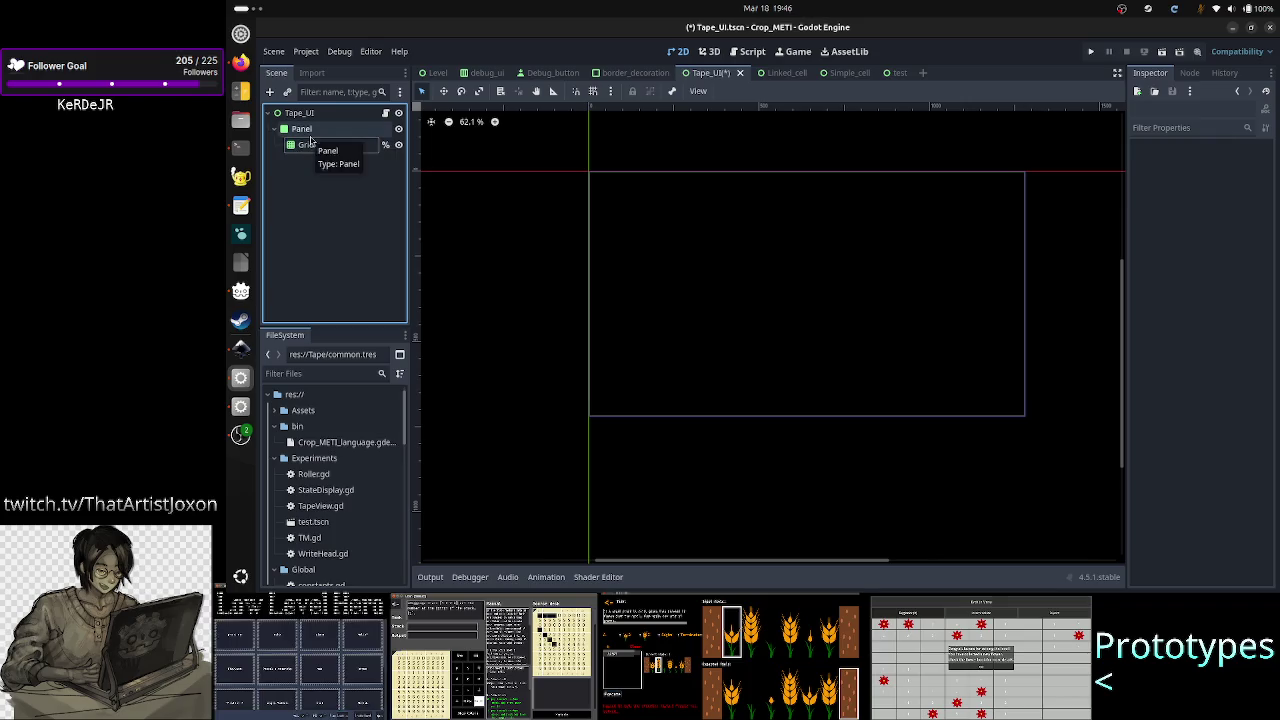
pyautogui.click(335, 150)
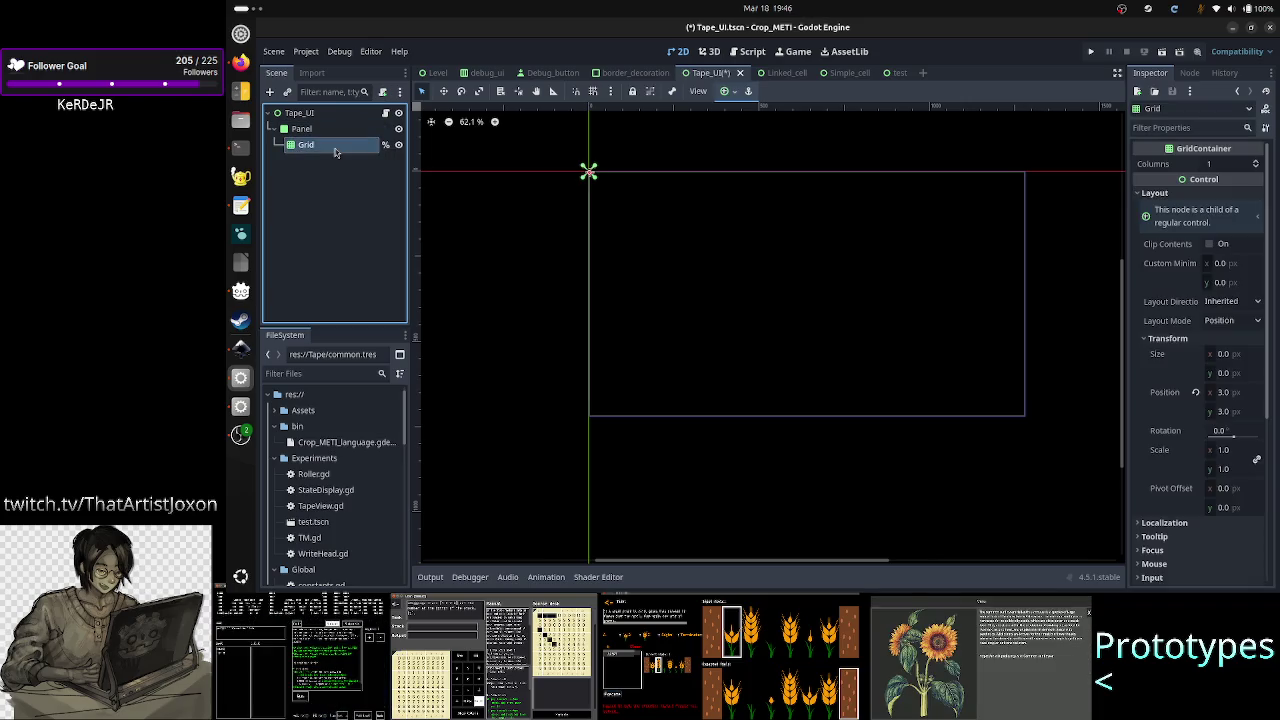
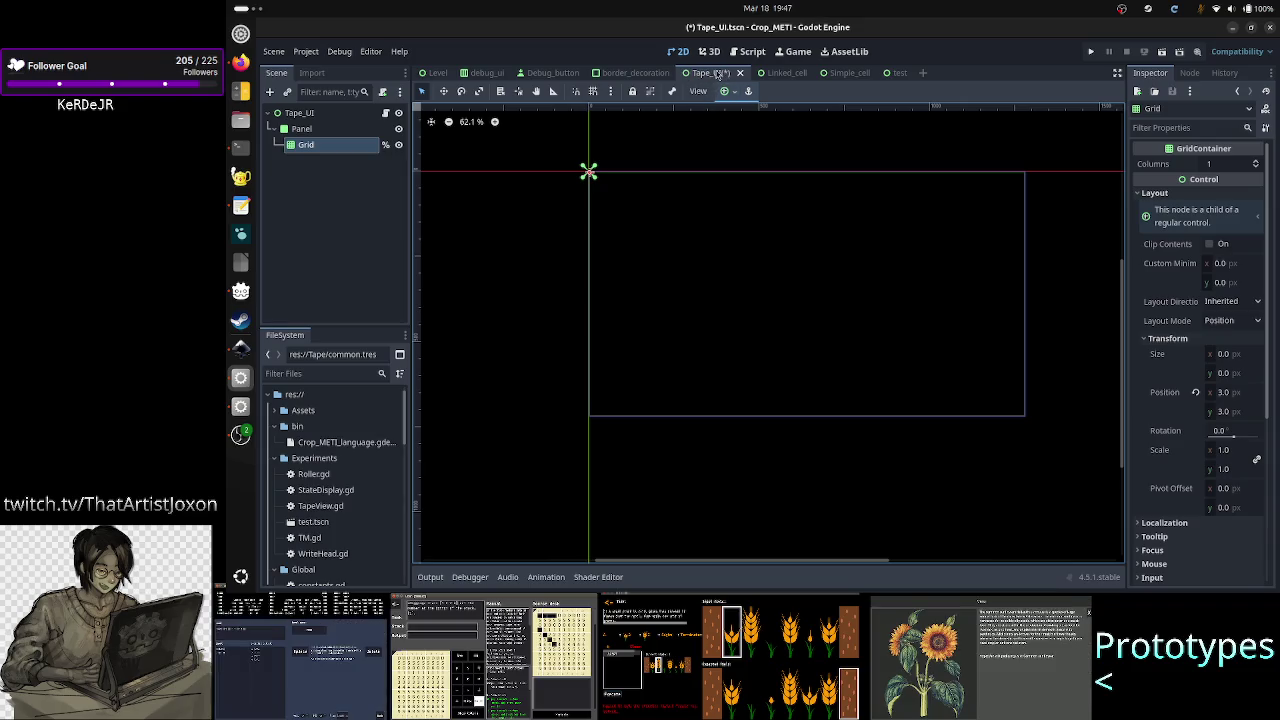
# - Add a VBoxContainer child under the Panel node, next to Grid
pyautogui.click(353, 175)
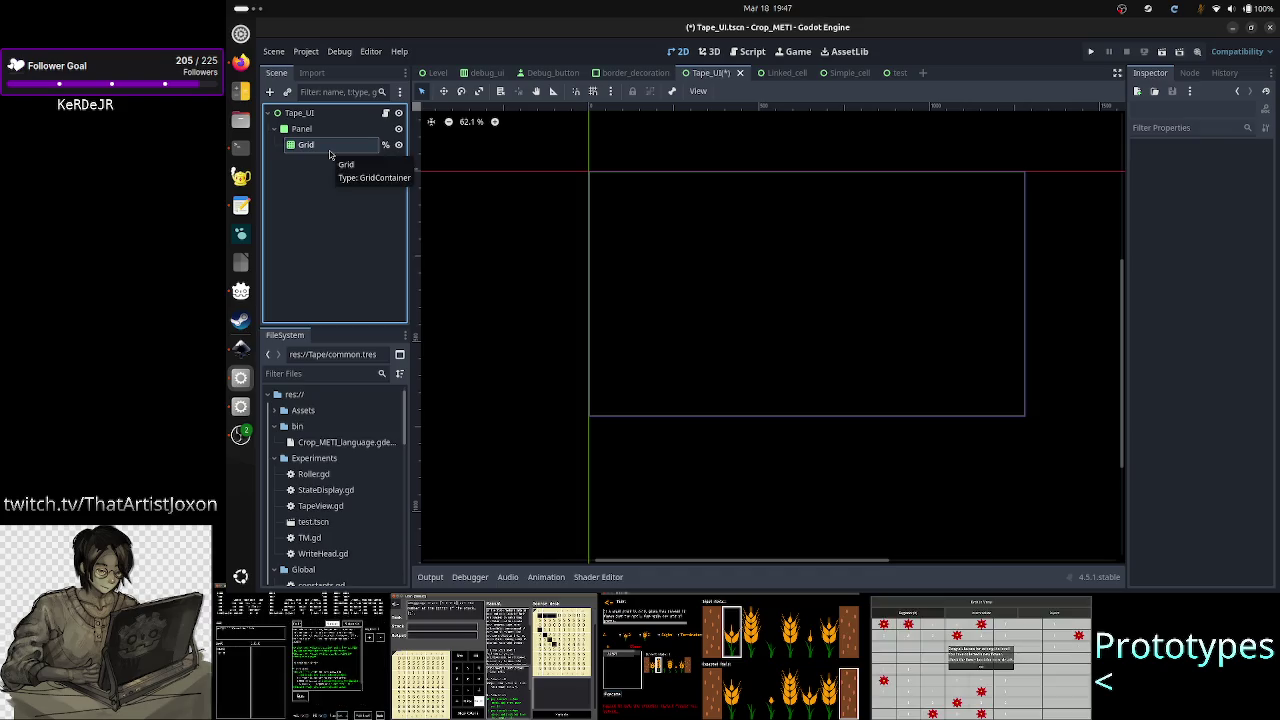
pyautogui.click(330, 153)
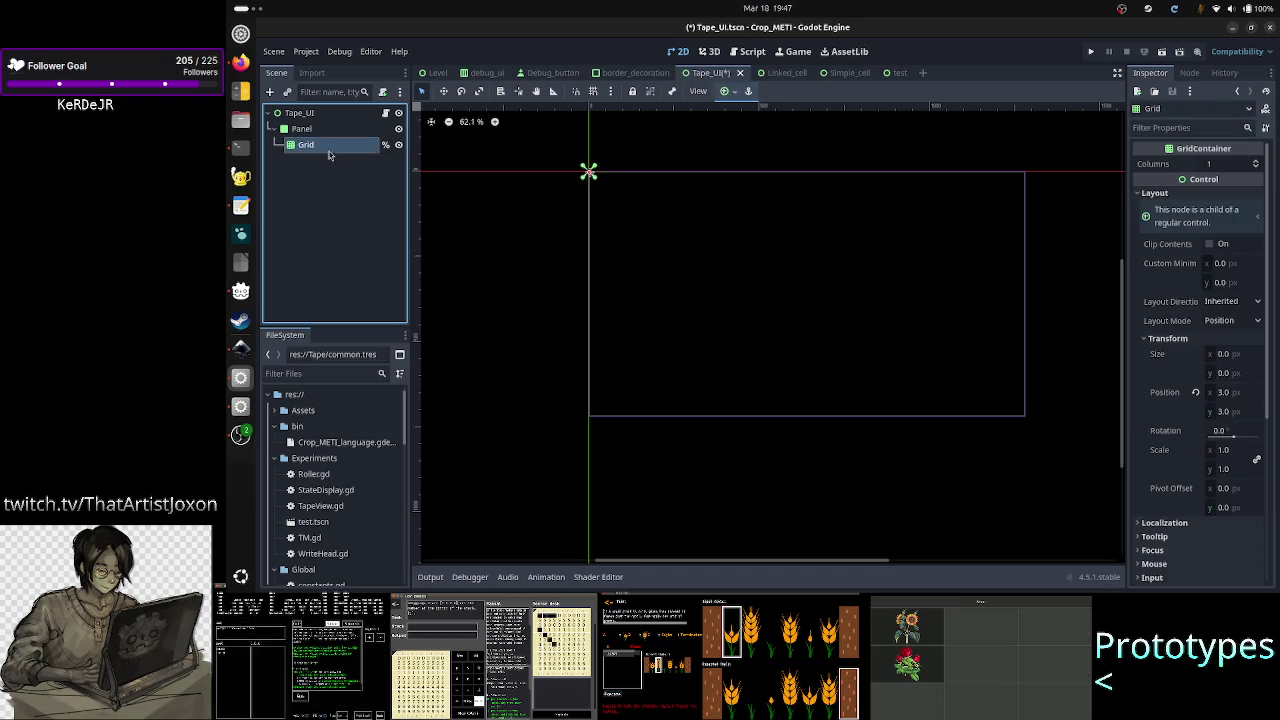
pyautogui.click(323, 171)
pyautogui.click(304, 129)
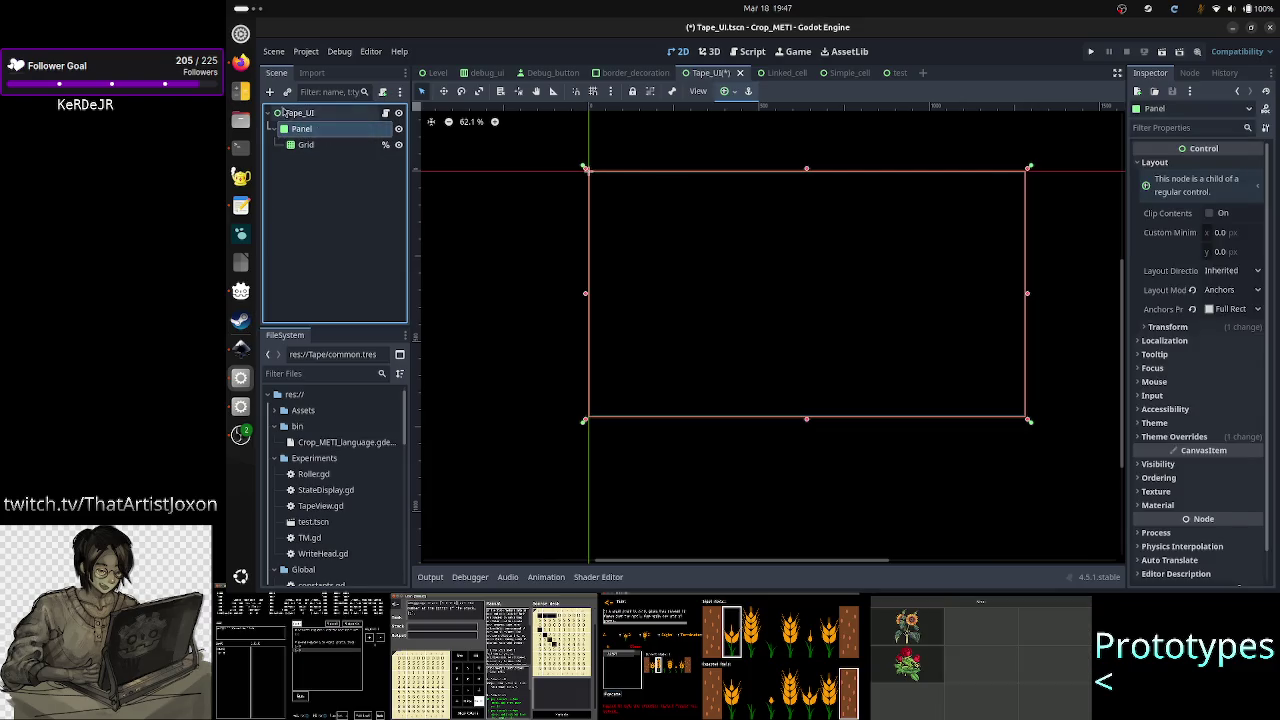
pyautogui.click(269, 91)
pyautogui.write('vertica')
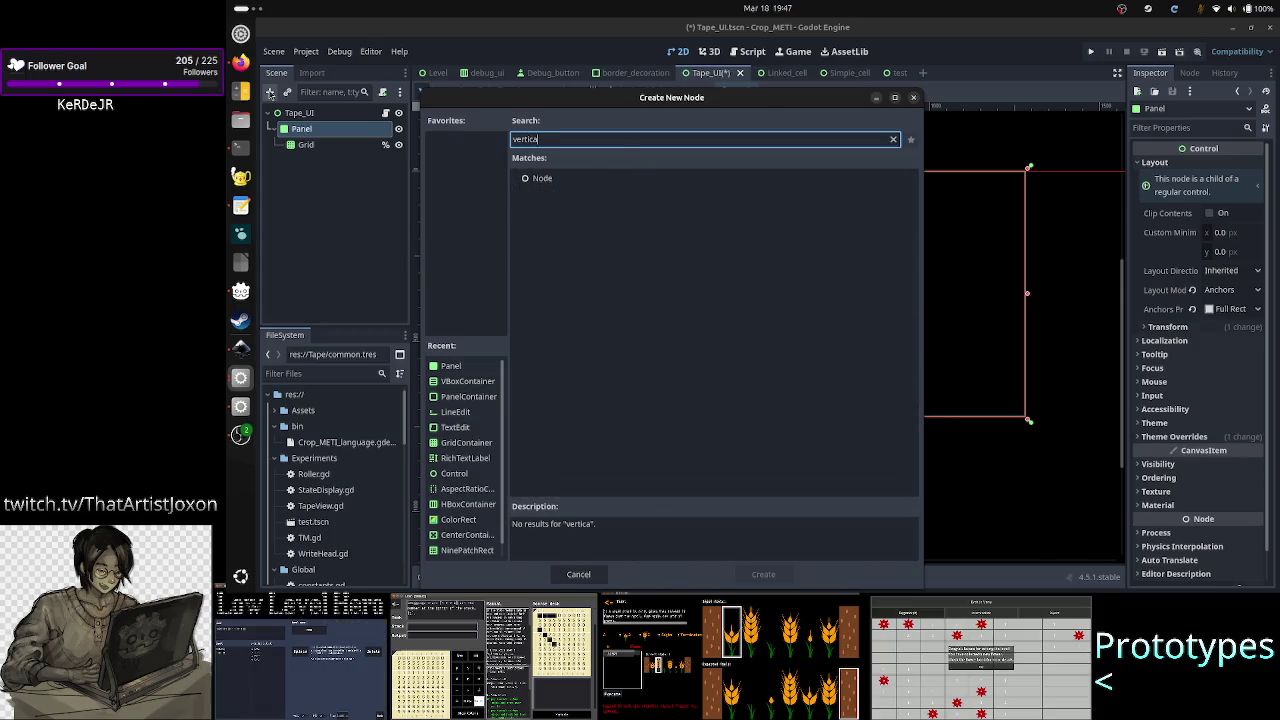
pyautogui.write('l')
pyautogui.press('BackSpace')
pyautogui.press('BackSpace')
pyautogui.press('BackSpace')
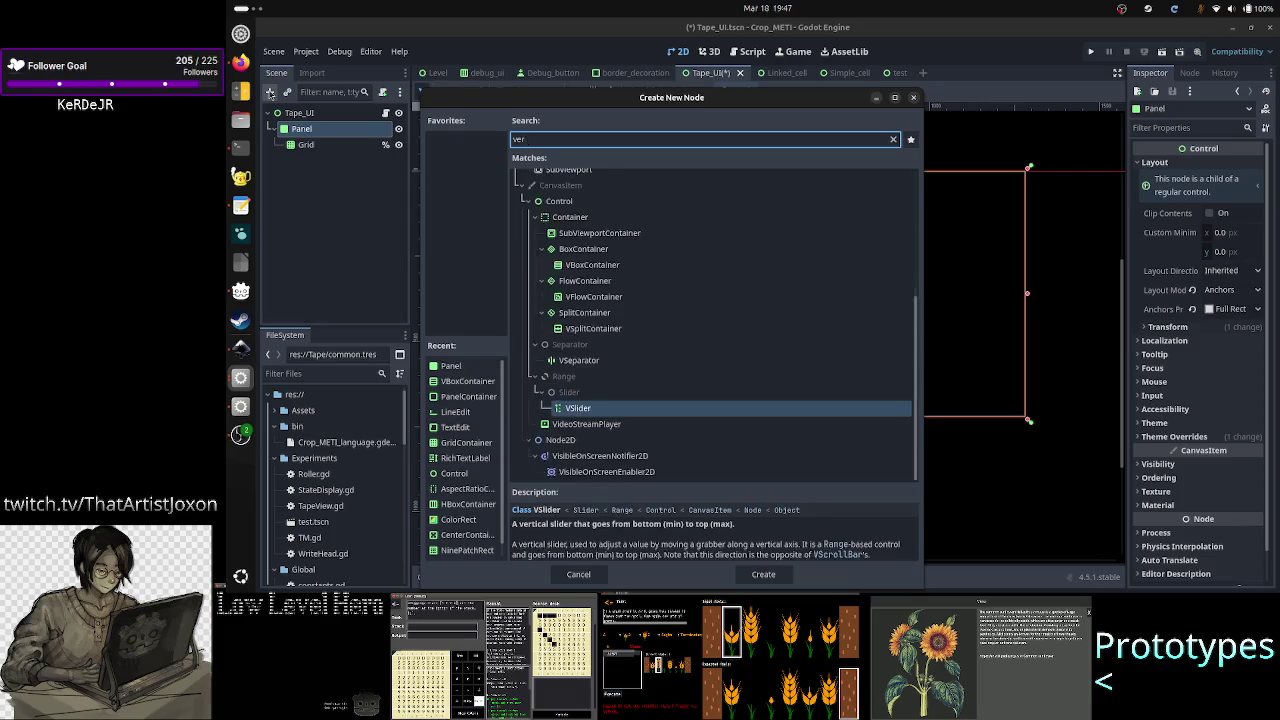
pyautogui.write('box')
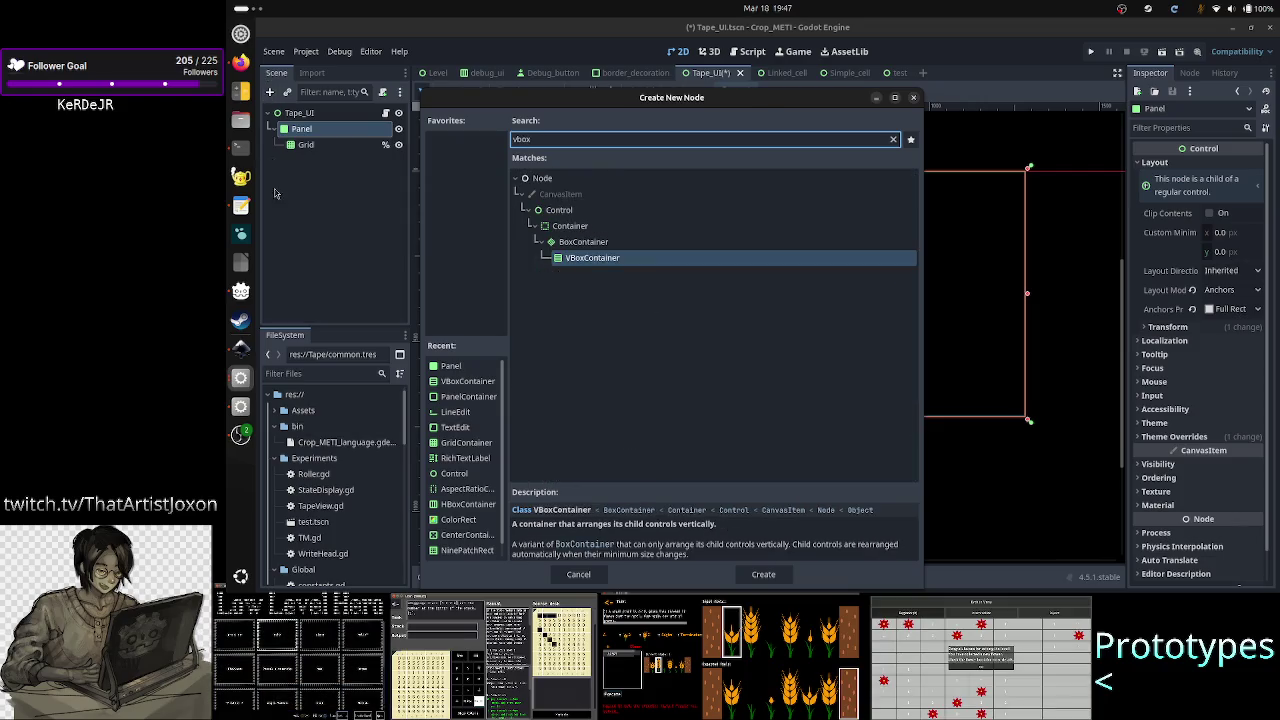
pyautogui.doubleClick(619, 260)
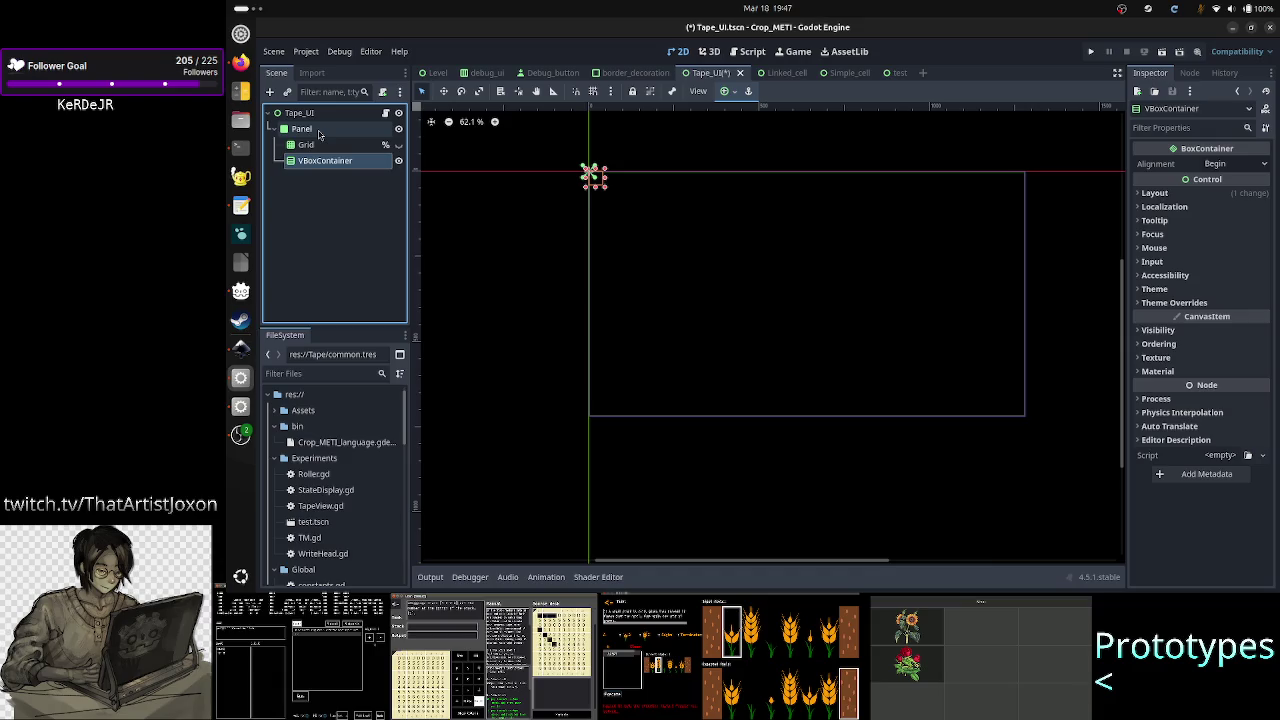
# - Change the Panel node's type to PanelContainer
pyautogui.click(318, 130)
pyautogui.rightClick(319, 132)
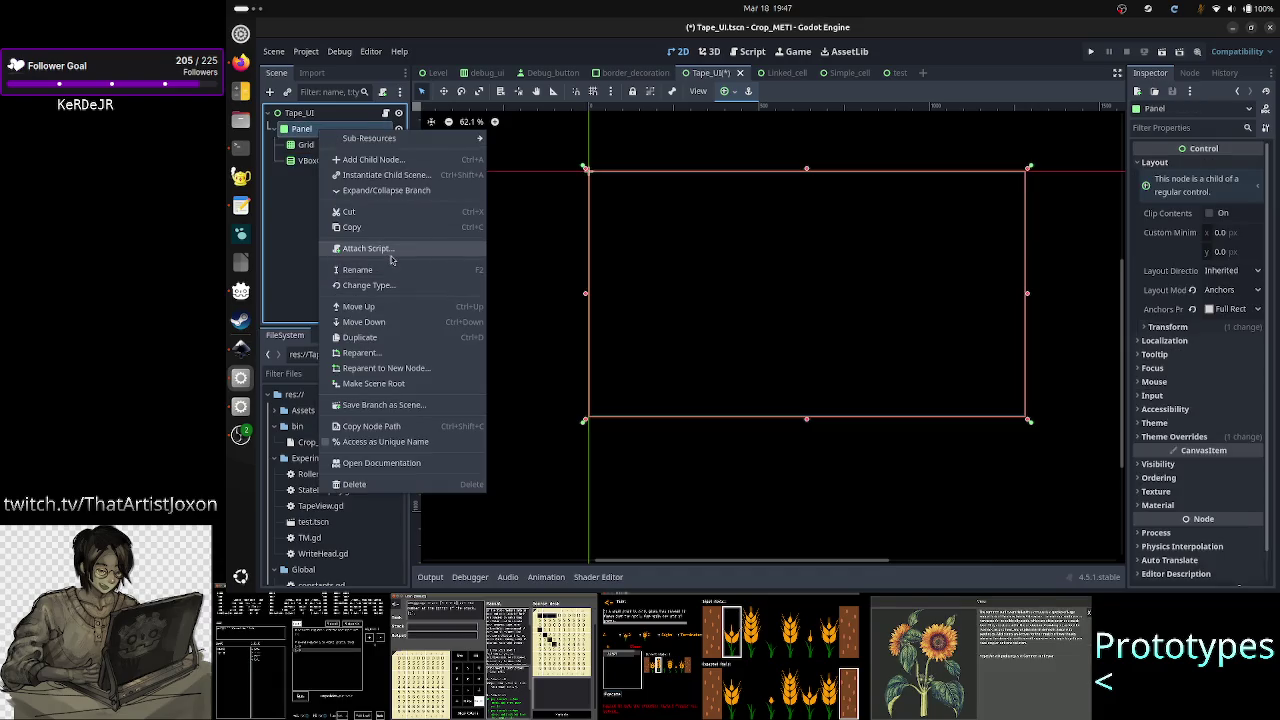
pyautogui.click(385, 287)
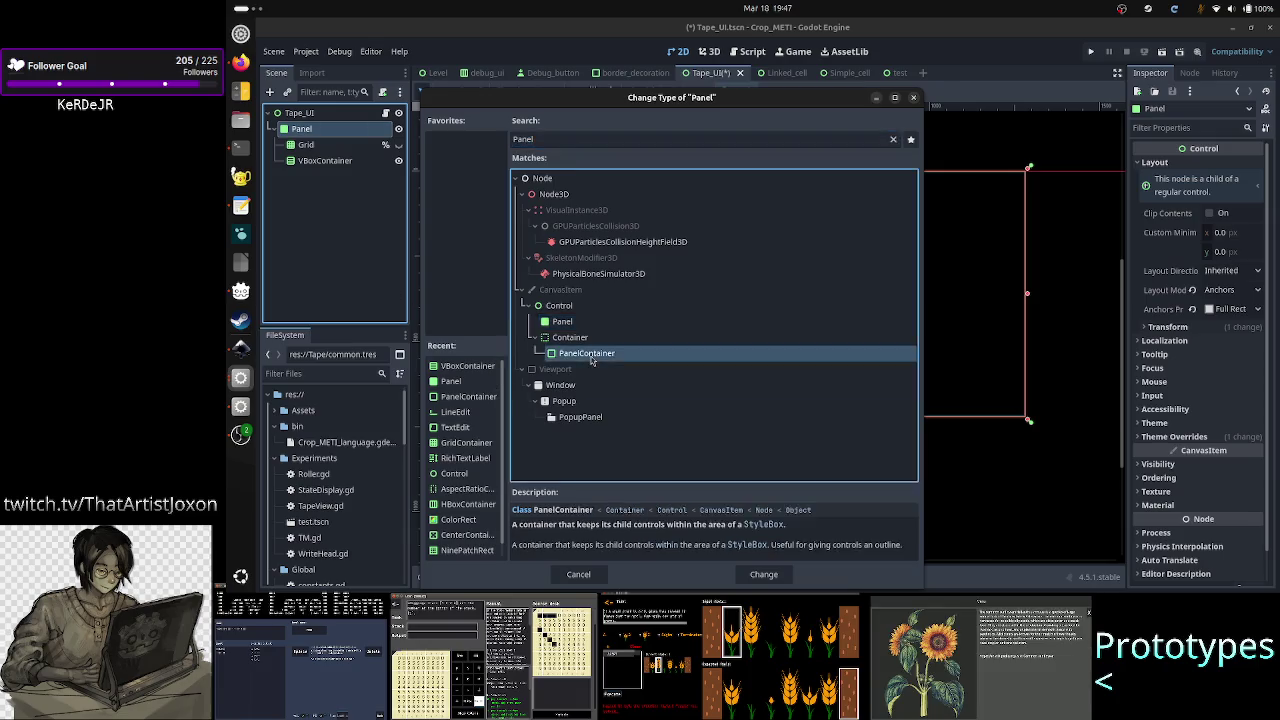
pyautogui.press('Escape')
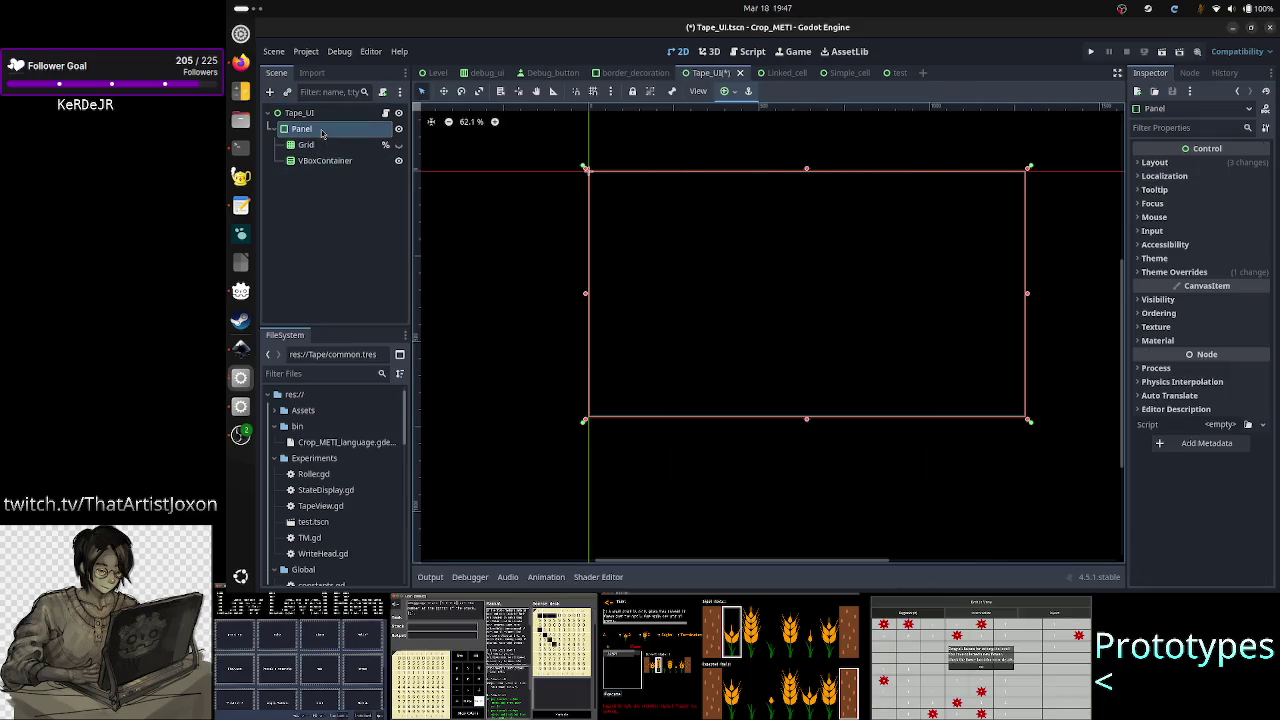
pyautogui.click(329, 134)
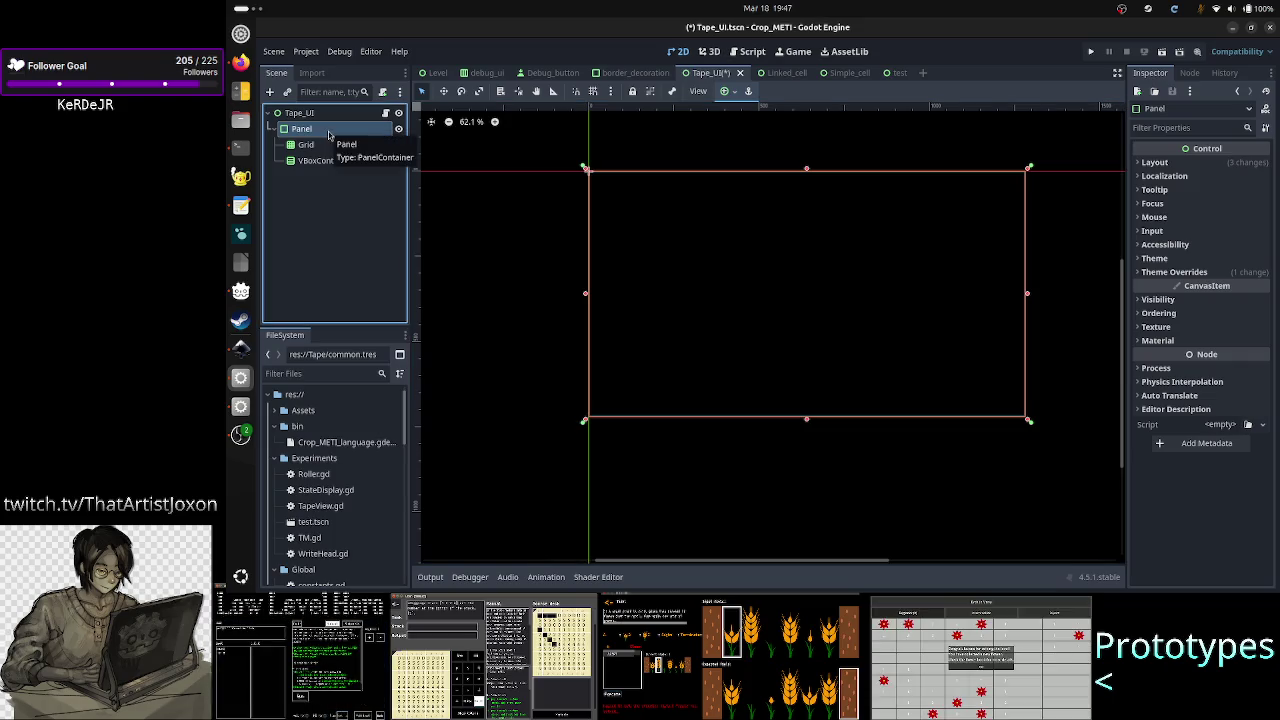
pyautogui.click(732, 97)
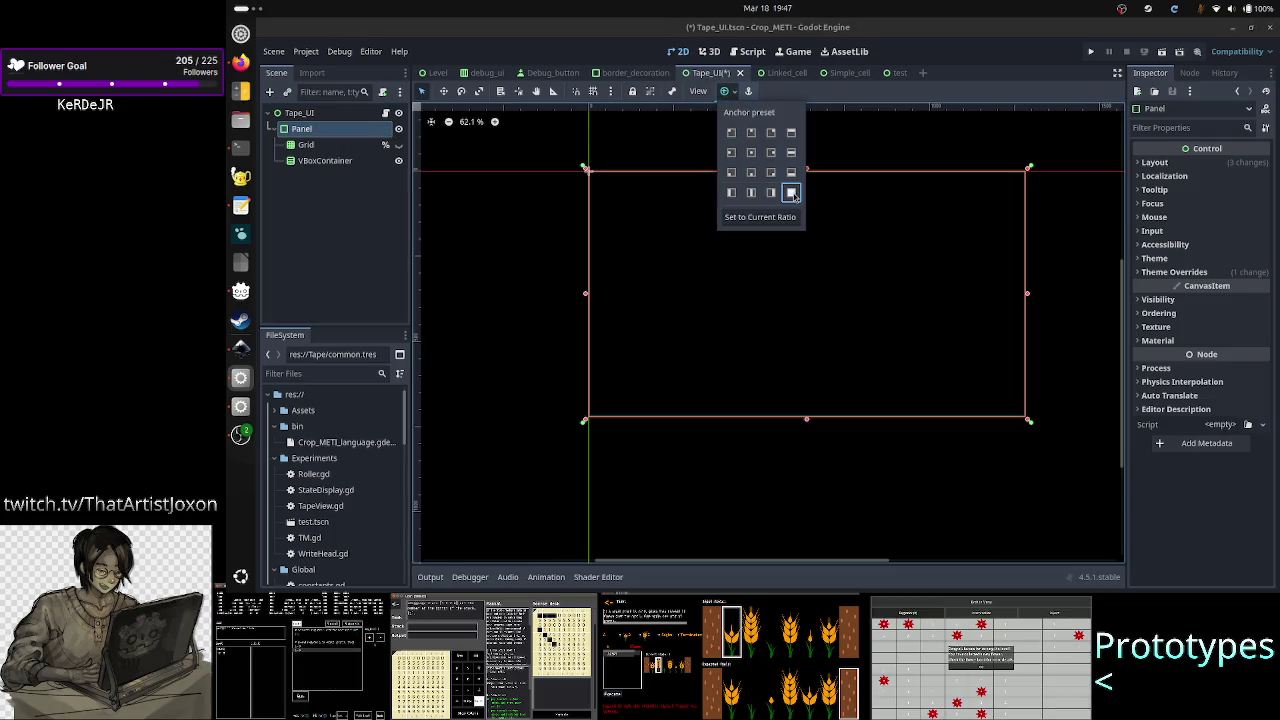
pyautogui.click(319, 194)
# - Show the VBoxContainer's Layout > Container Sizing options in the Inspector
pyautogui.click(326, 162)
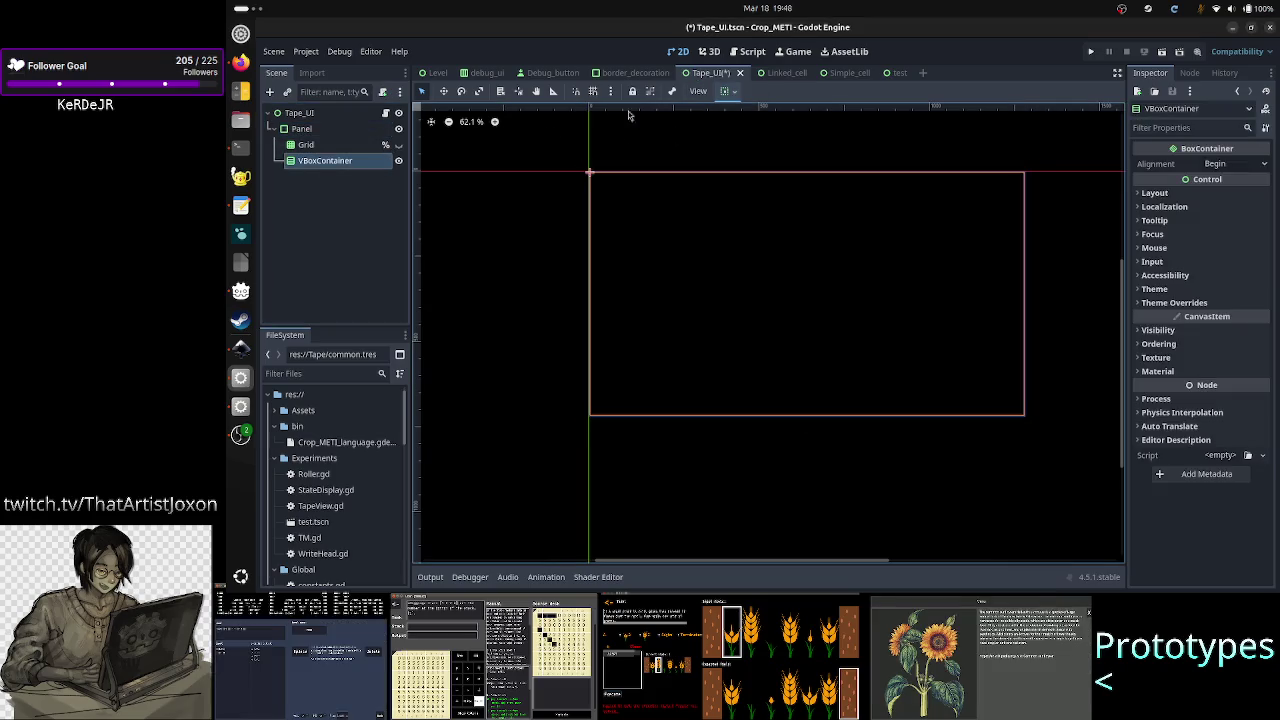
pyautogui.click(1176, 193)
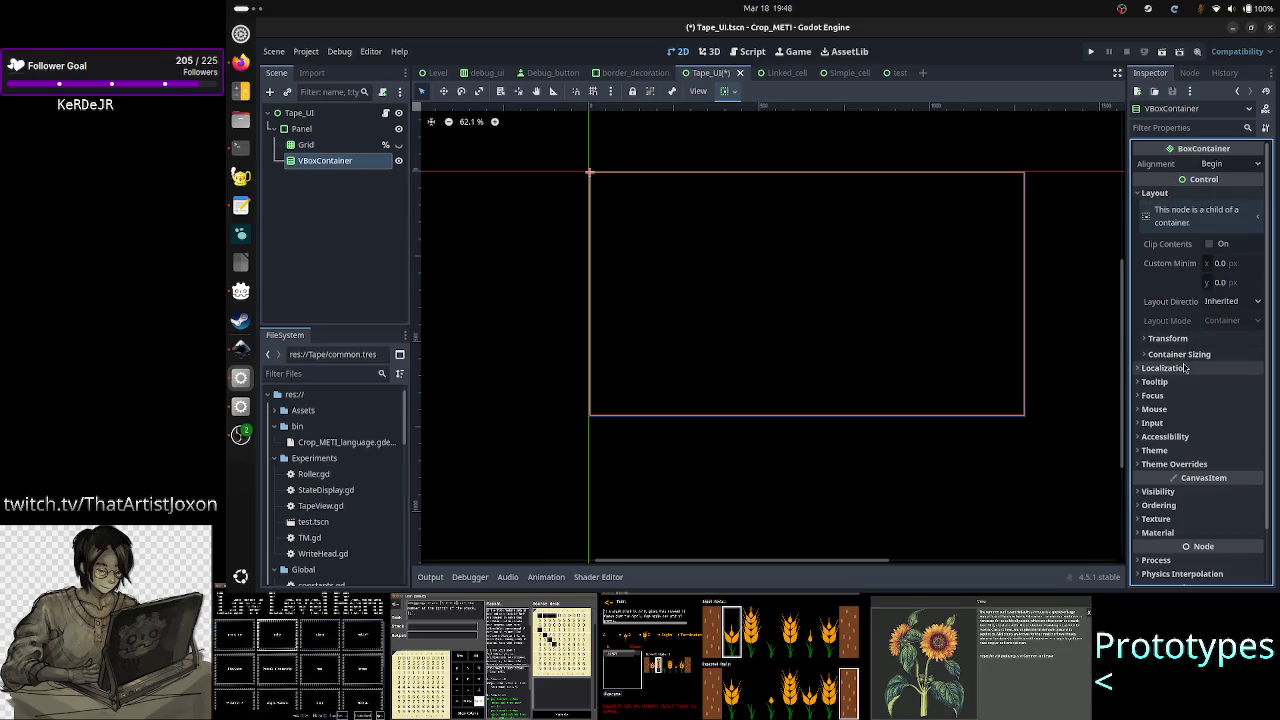
pyautogui.click(1206, 354)
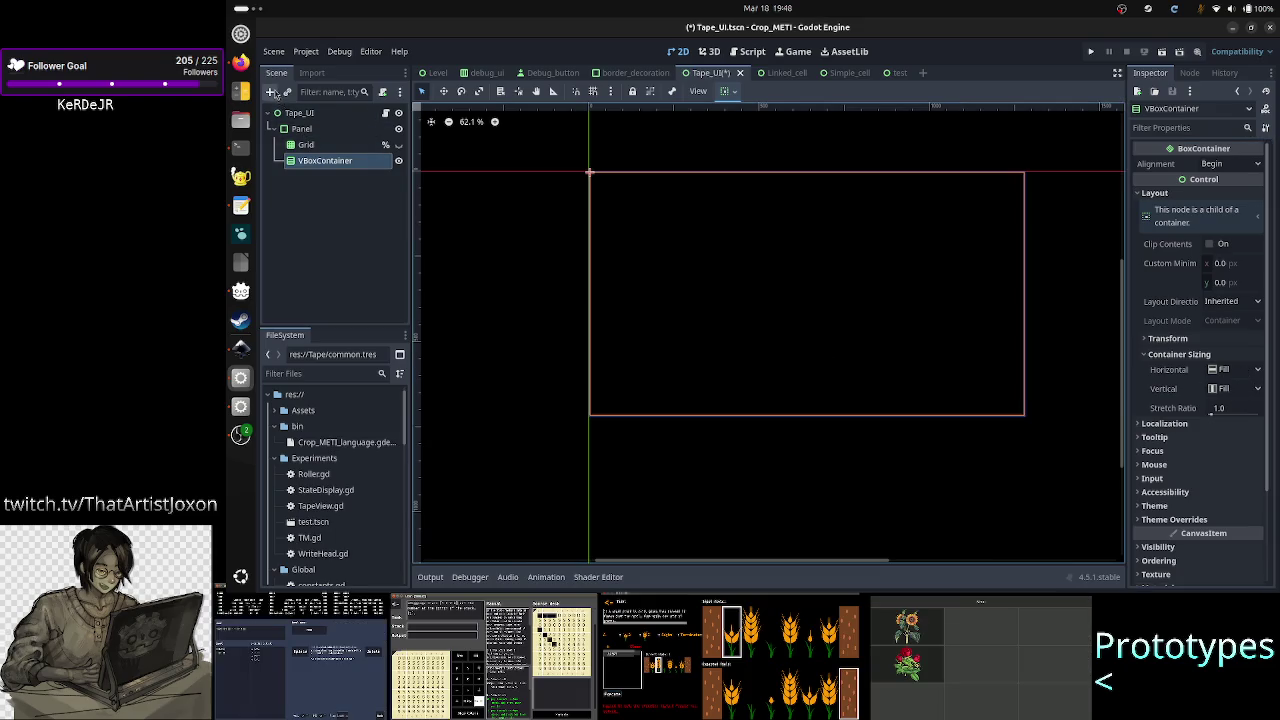
pyautogui.click(287, 92)
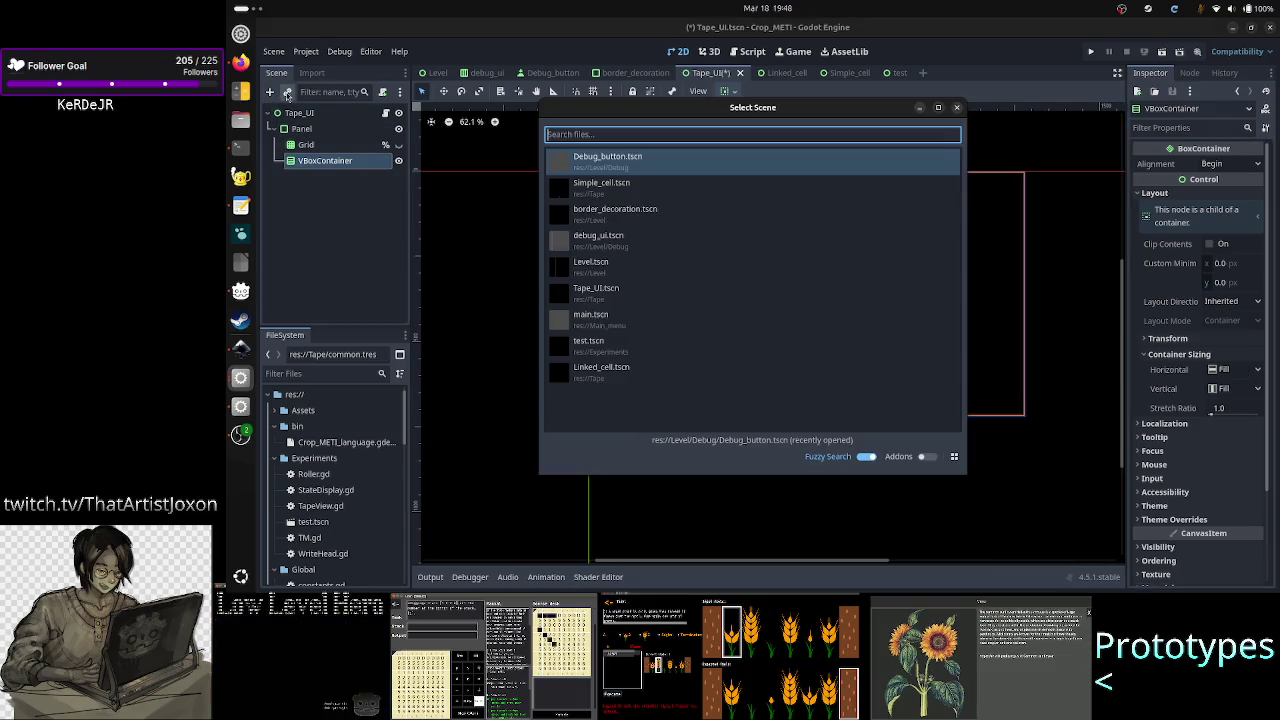
# - Instance Simple_cell.tscn under VBoxContainer and enable its vertical Expand sizing
pyautogui.doubleClick(640, 195)
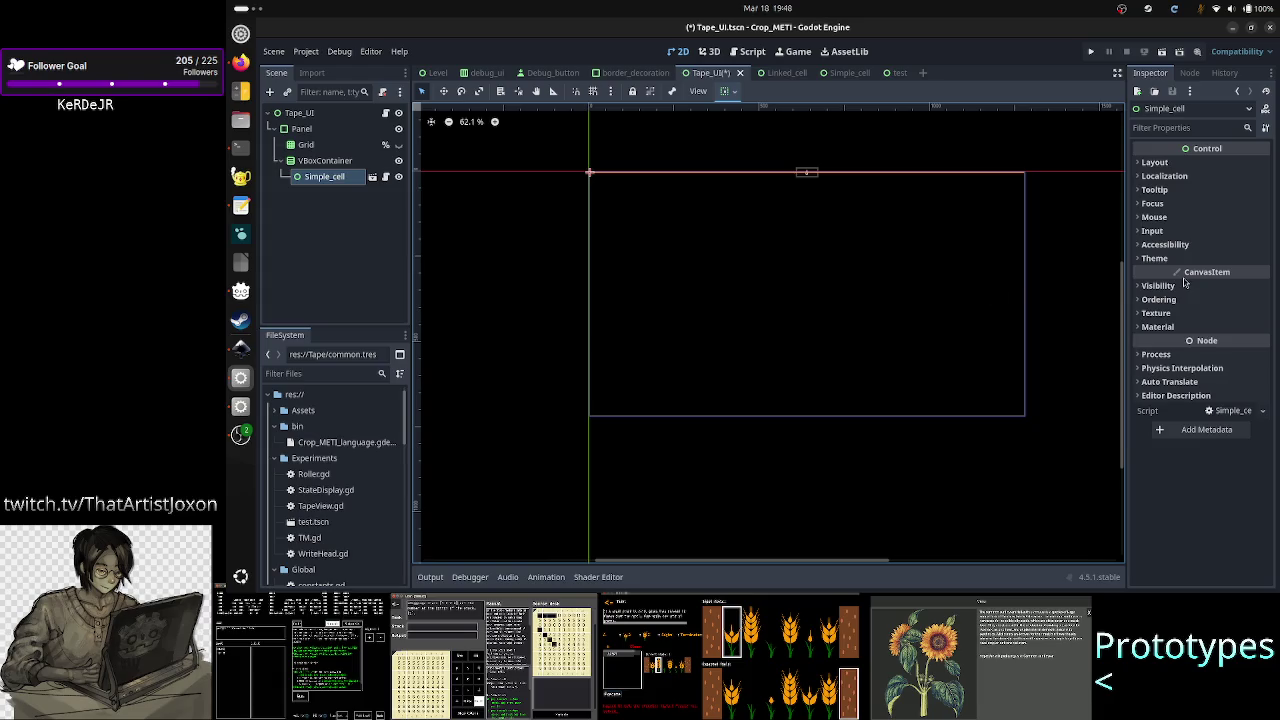
pyautogui.click(1158, 162)
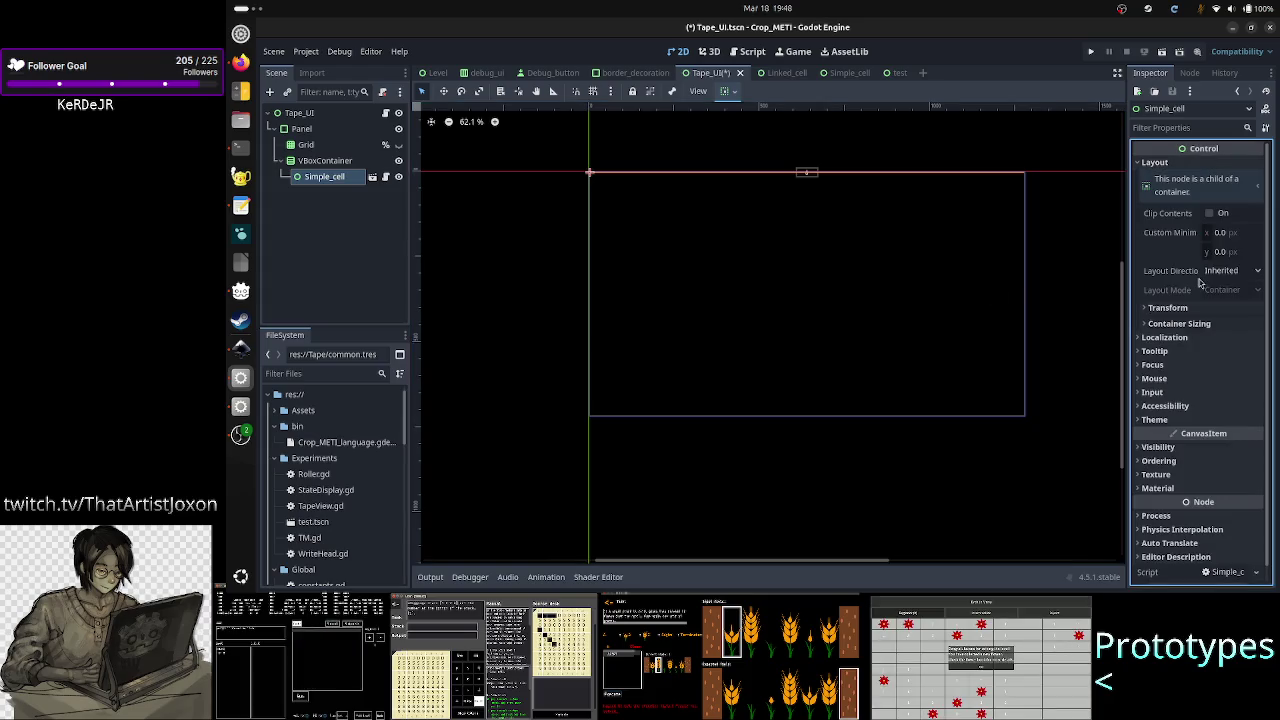
pyautogui.click(1180, 323)
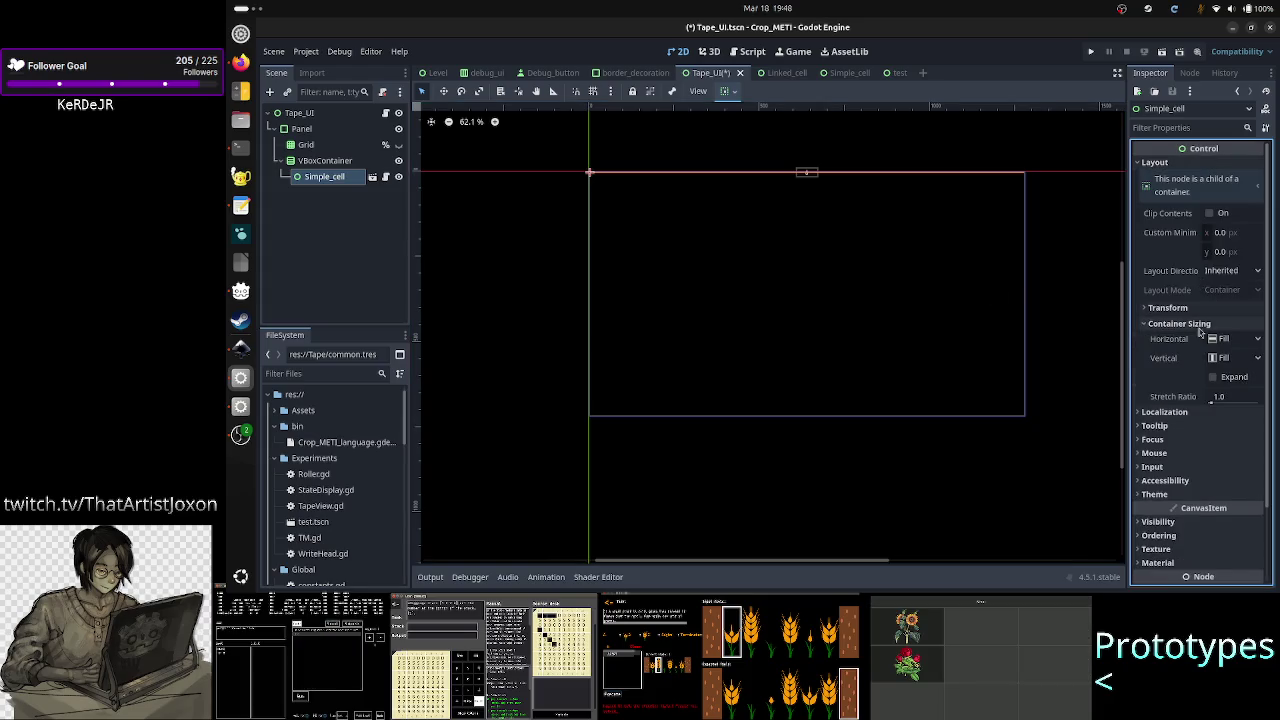
pyautogui.click(1234, 377)
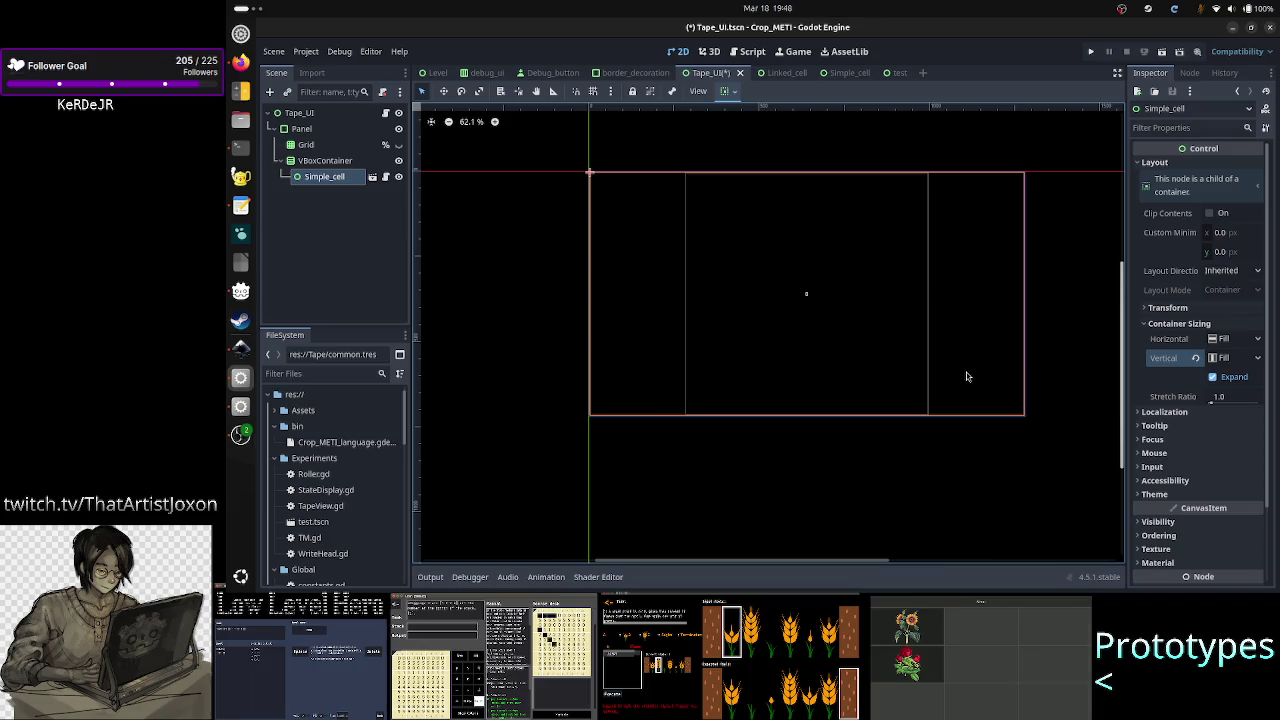
pyautogui.click(316, 160)
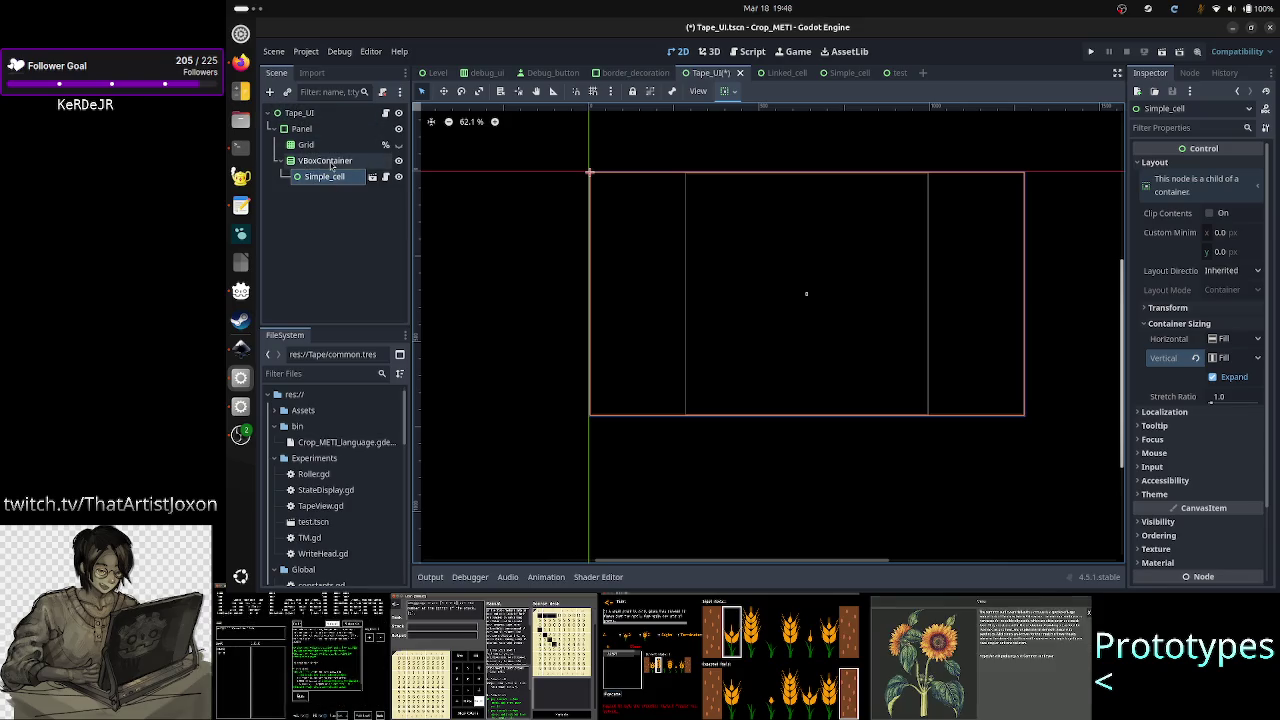
# - Instance a second Simple_cell, Simple_cell2, under VBoxContainer with vertical Expand enabled
pyautogui.click(287, 92)
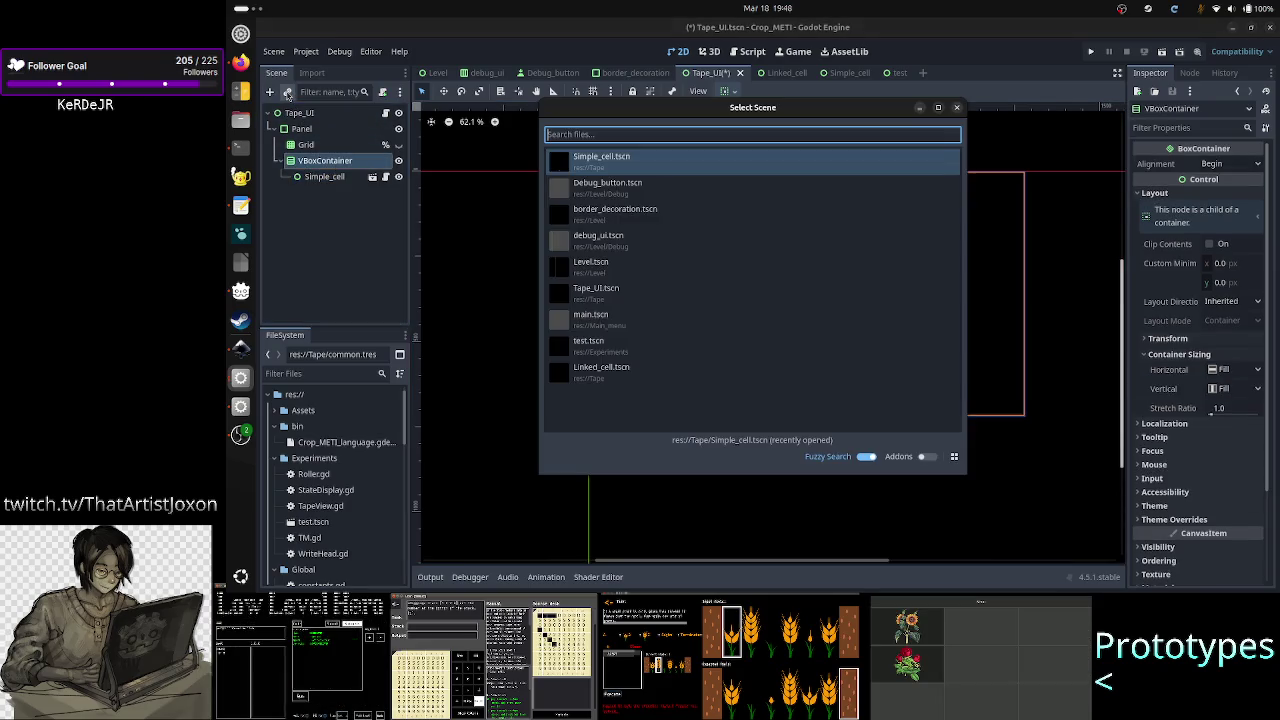
pyautogui.doubleClick(646, 159)
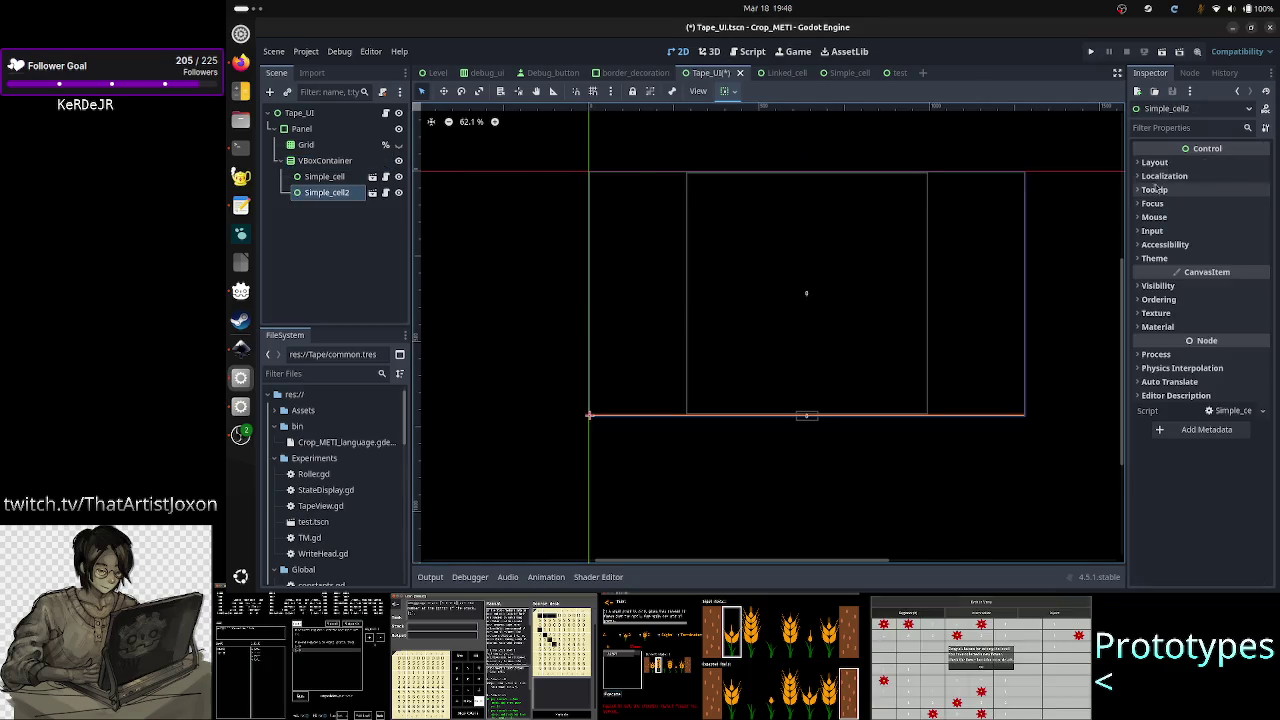
pyautogui.click(1184, 163)
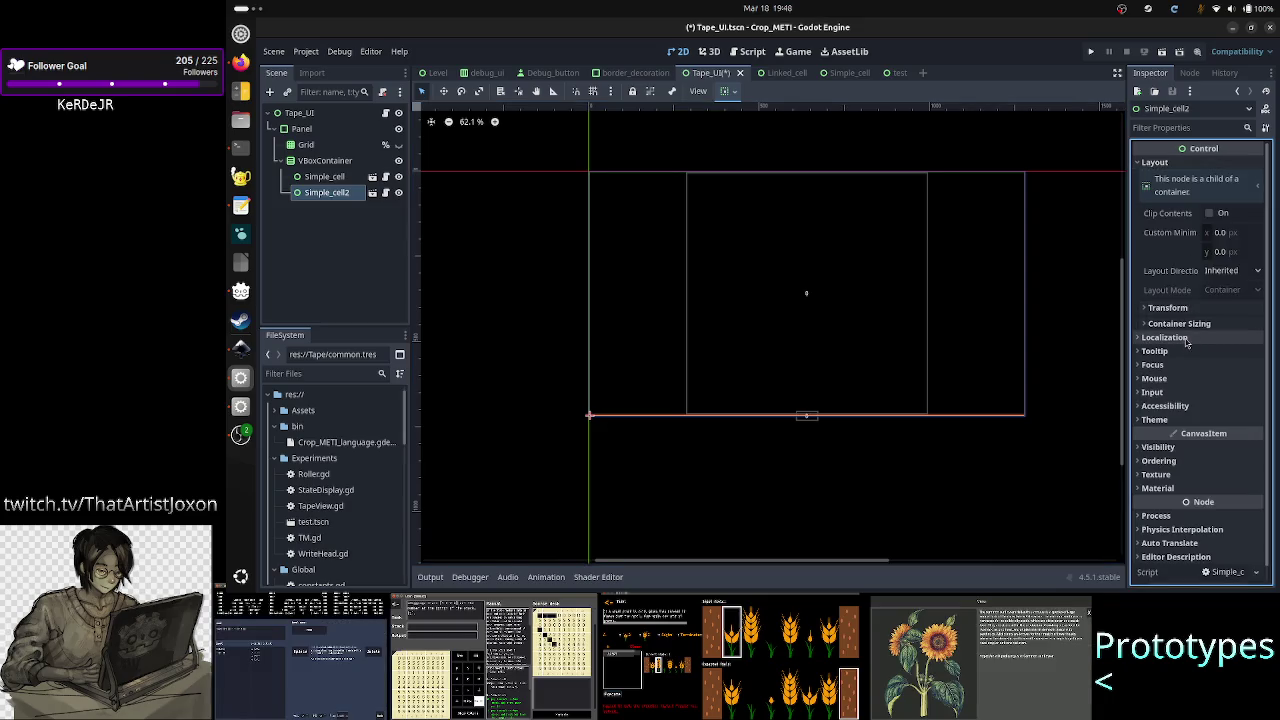
pyautogui.click(1192, 324)
pyautogui.click(1231, 377)
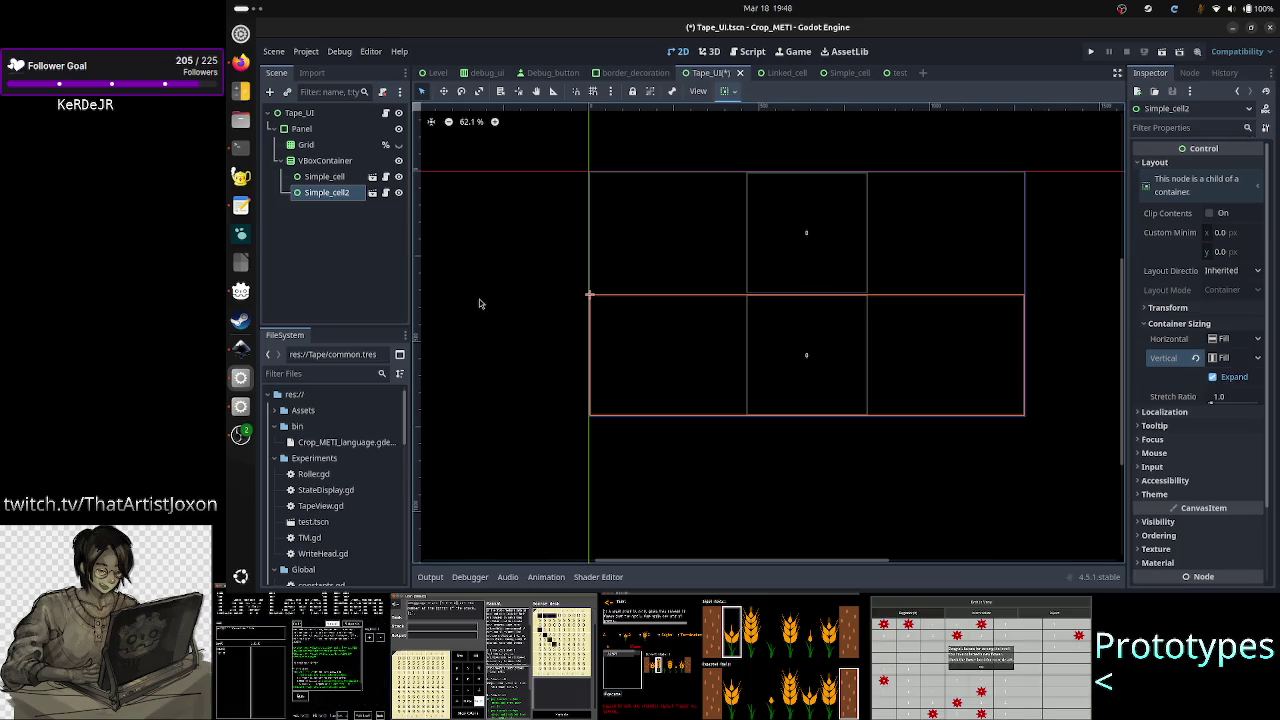
pyautogui.click(392, 270)
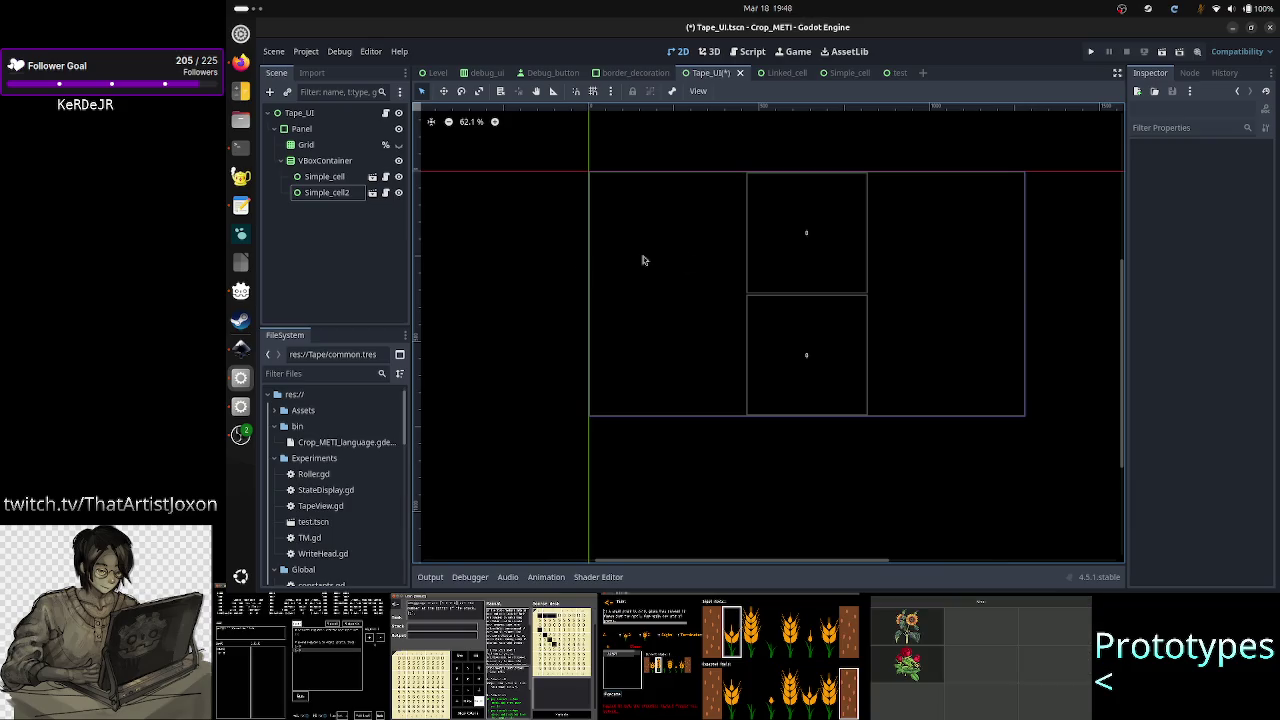
pyautogui.scroll(4, 556, 190)
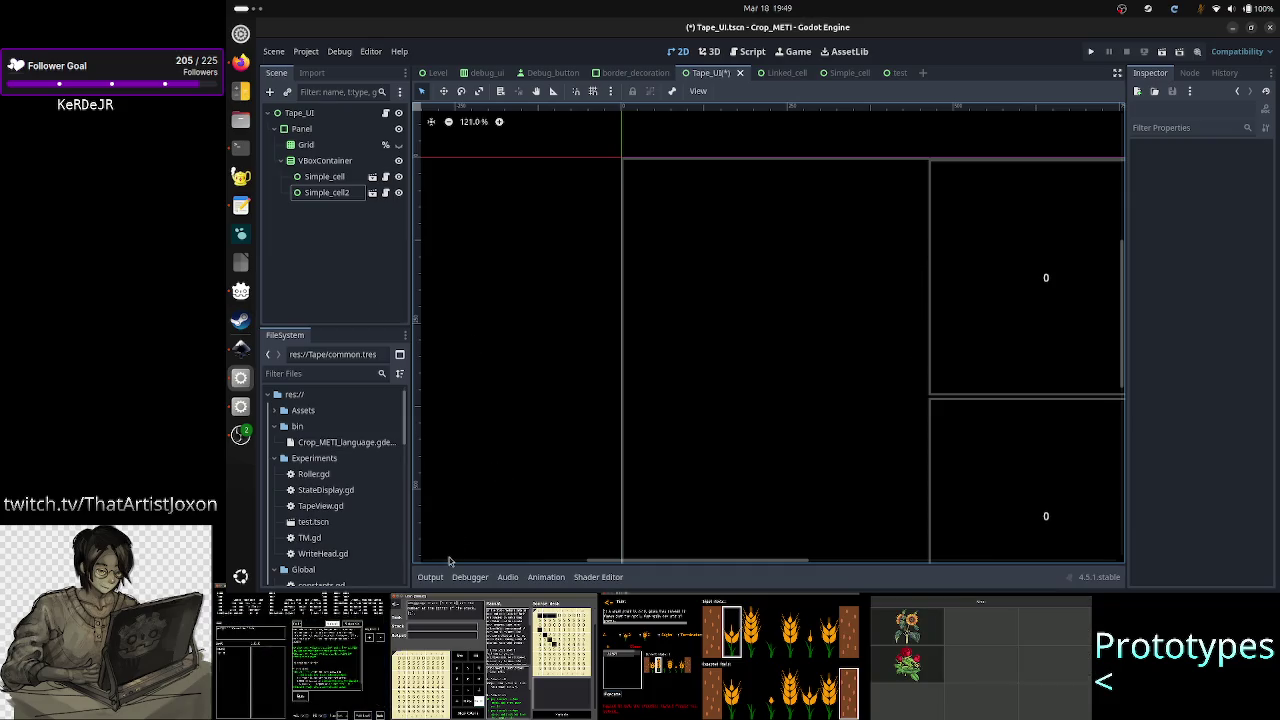
pyautogui.click(430, 121)
pyautogui.scroll(-5, 870, 334)
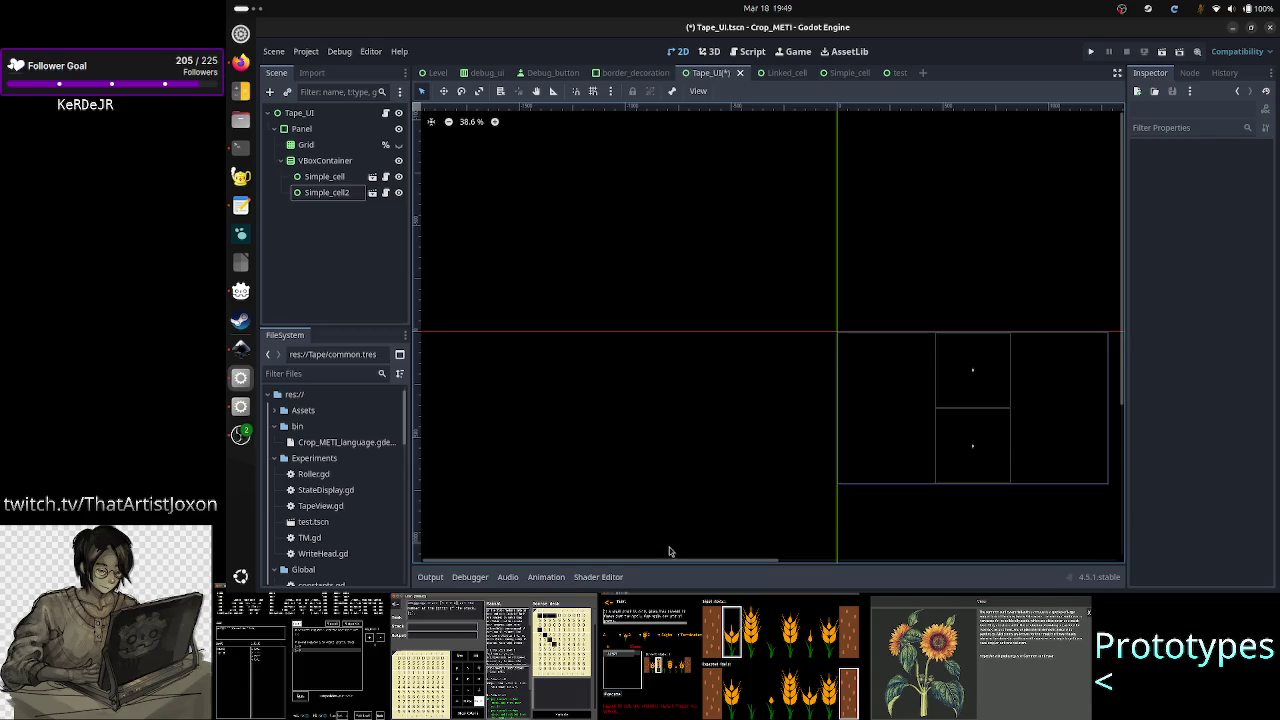
pyautogui.moveTo(676, 560); pyautogui.dragTo(772, 561)
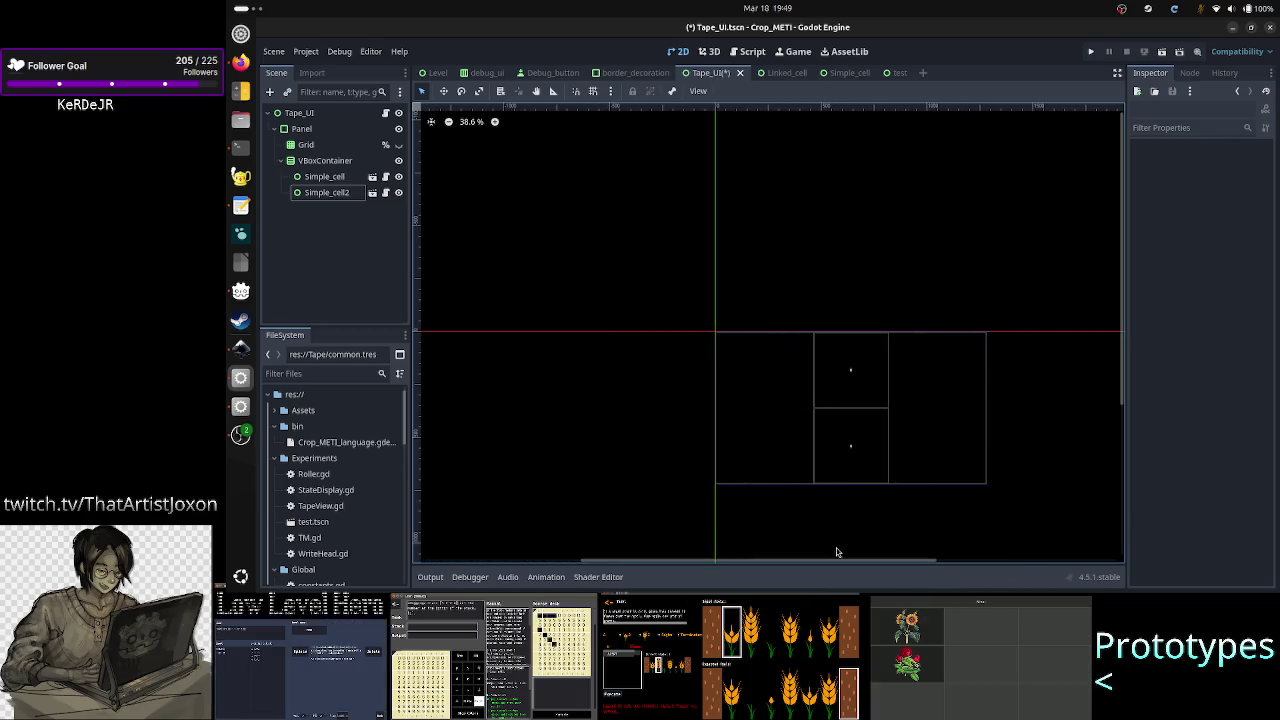
pyautogui.scroll(3, 896, 437)
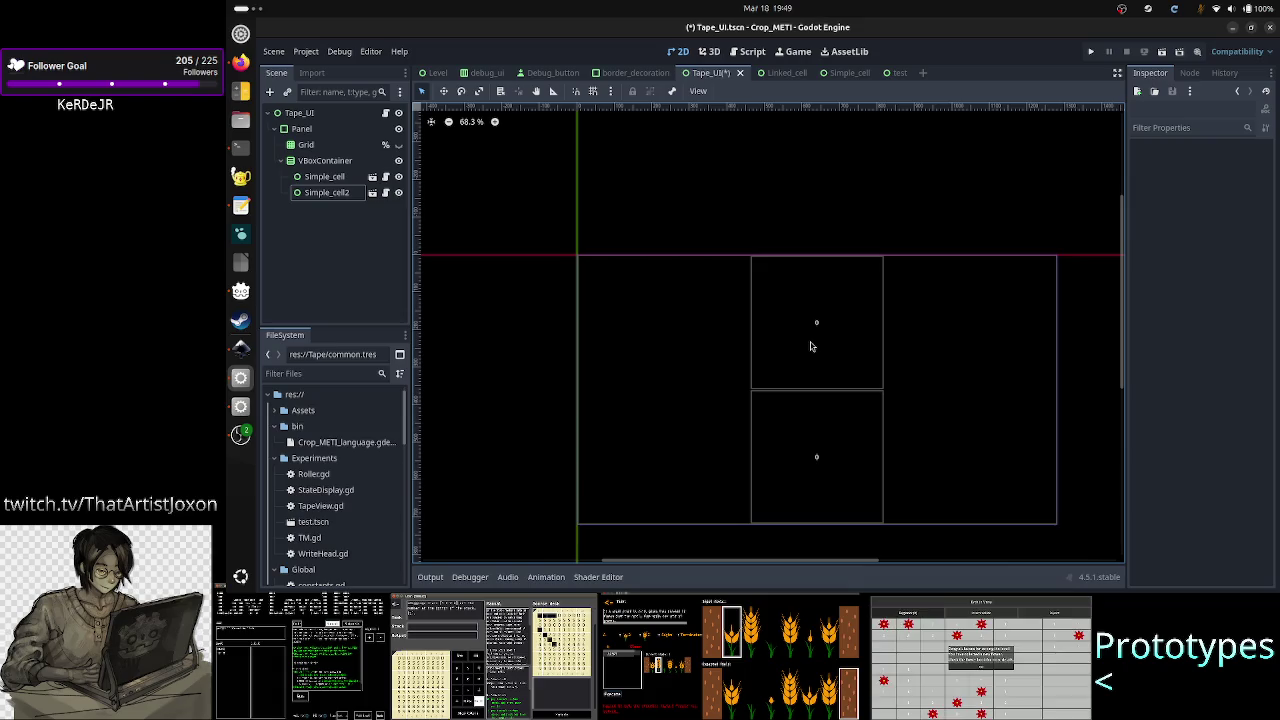
pyautogui.click(340, 161)
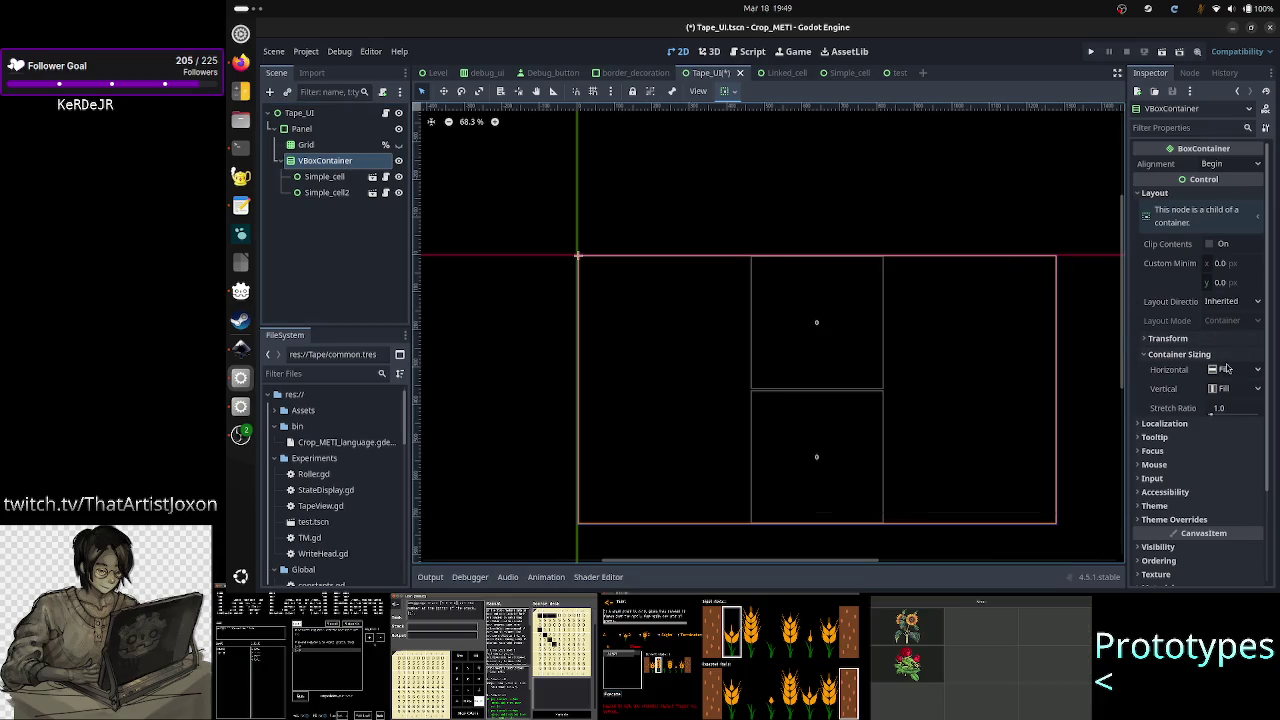
pyautogui.click(1233, 369)
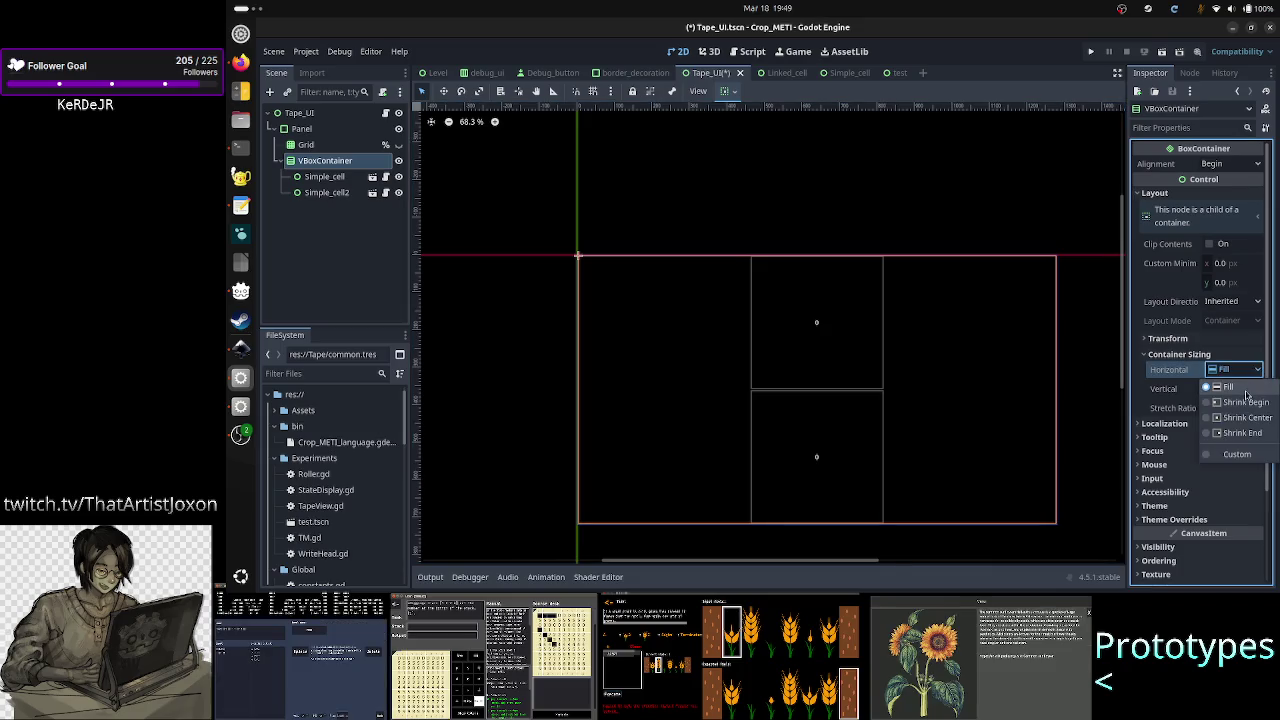
# - Set VBoxContainer's horizontal and vertical container sizing to Custom with Fill unchecked
pyautogui.click(1237, 454)
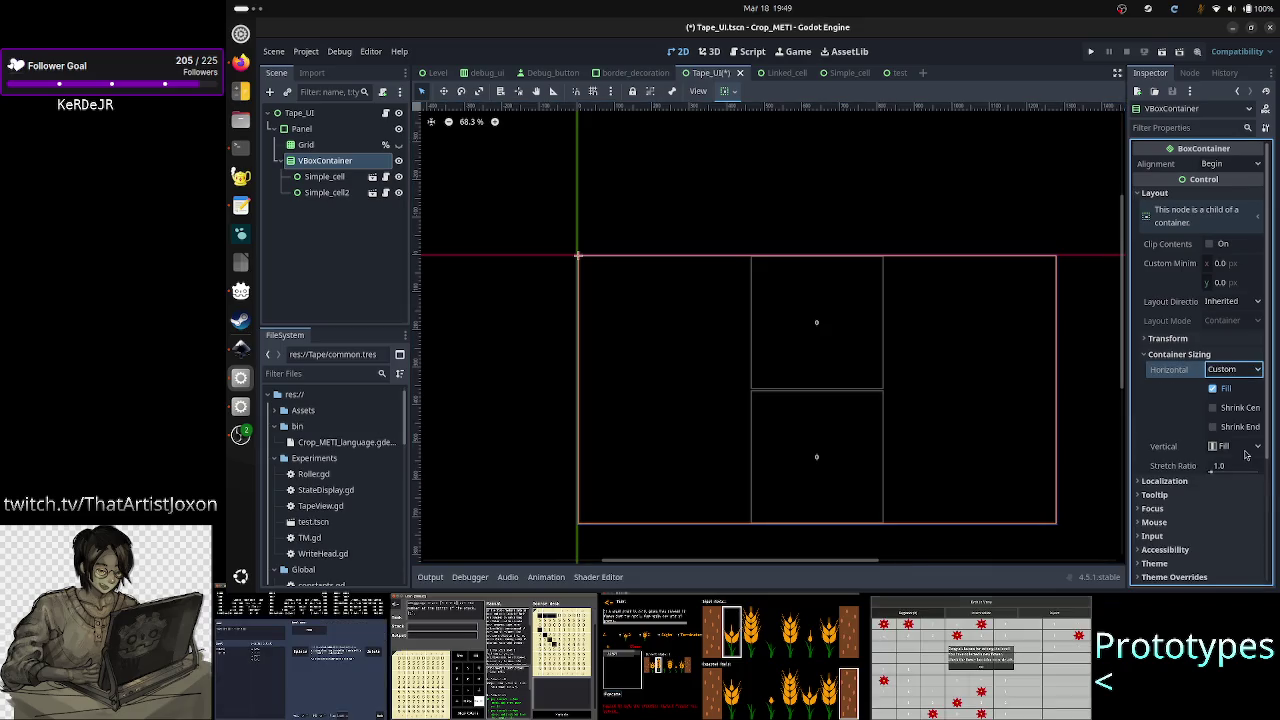
pyautogui.click(1225, 389)
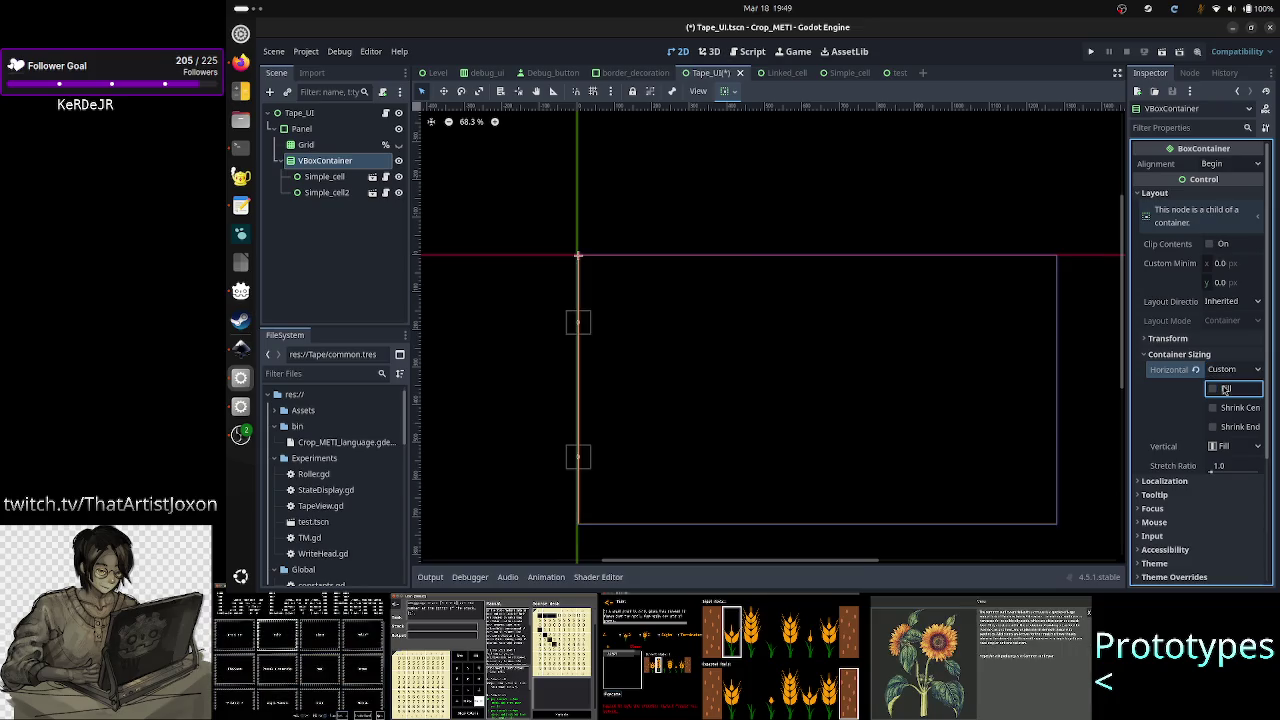
pyautogui.click(1258, 446)
pyautogui.click(1237, 532)
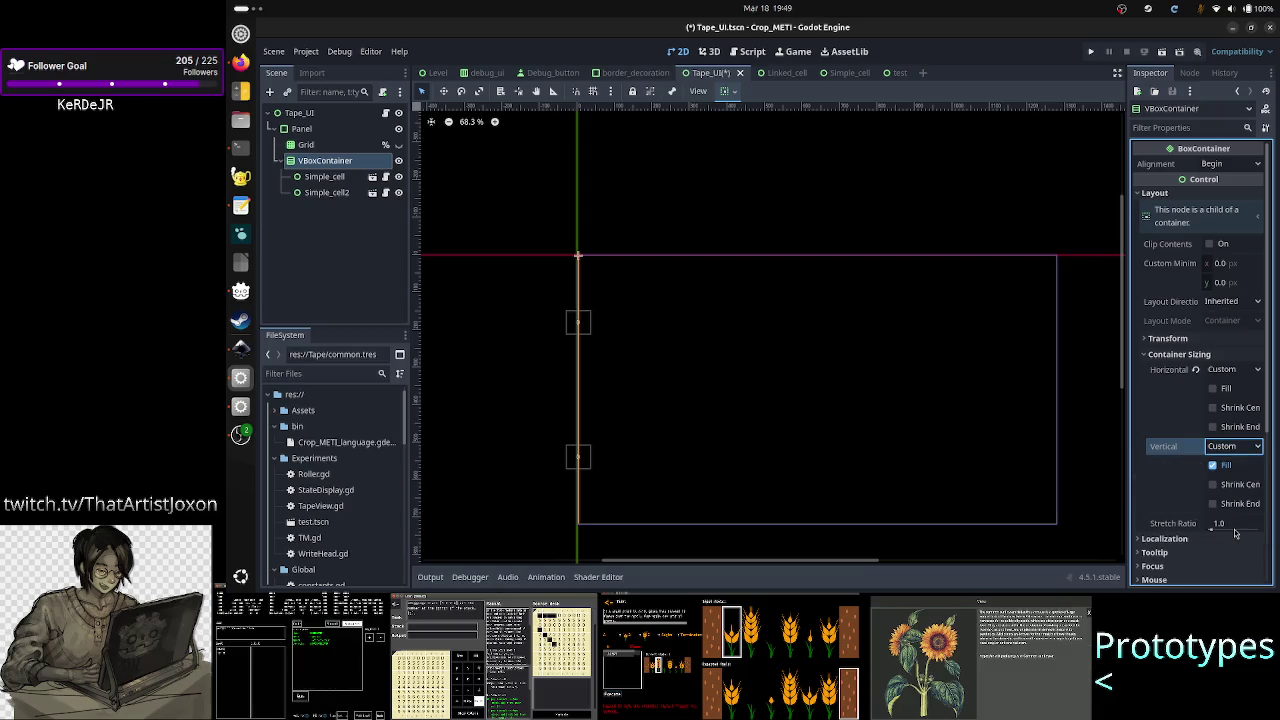
pyautogui.click(1228, 466)
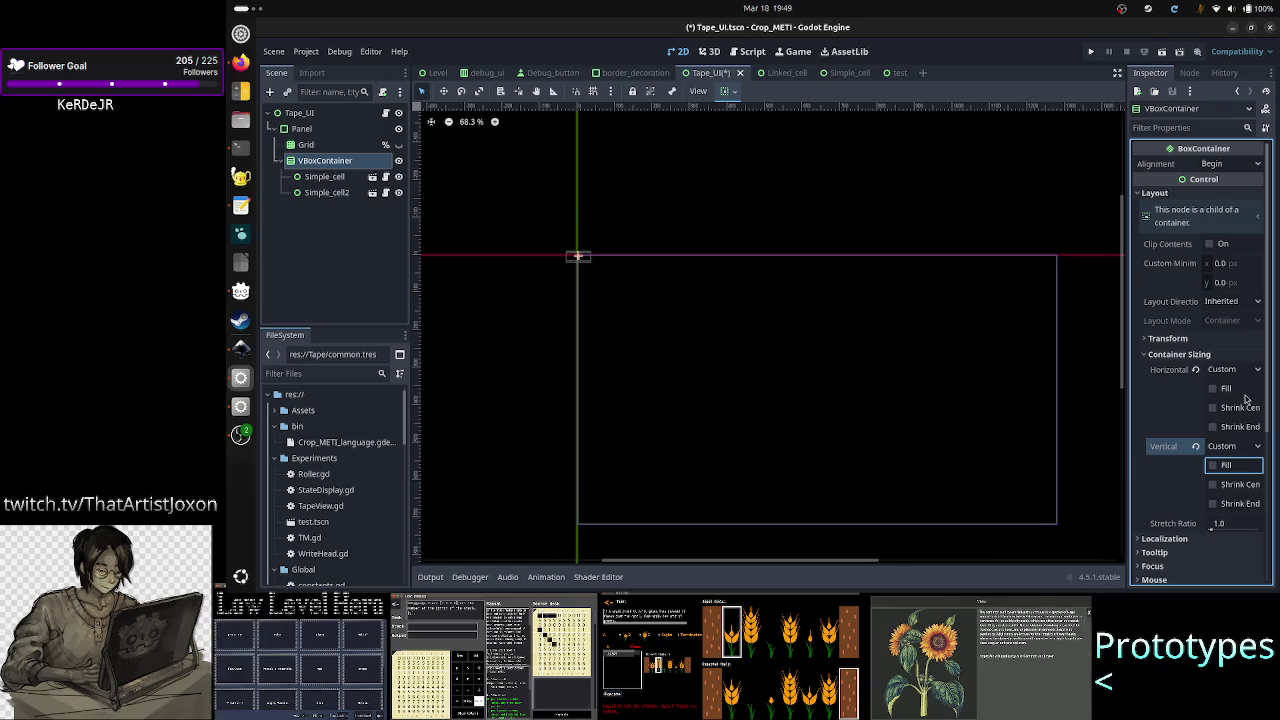
pyautogui.click(670, 332)
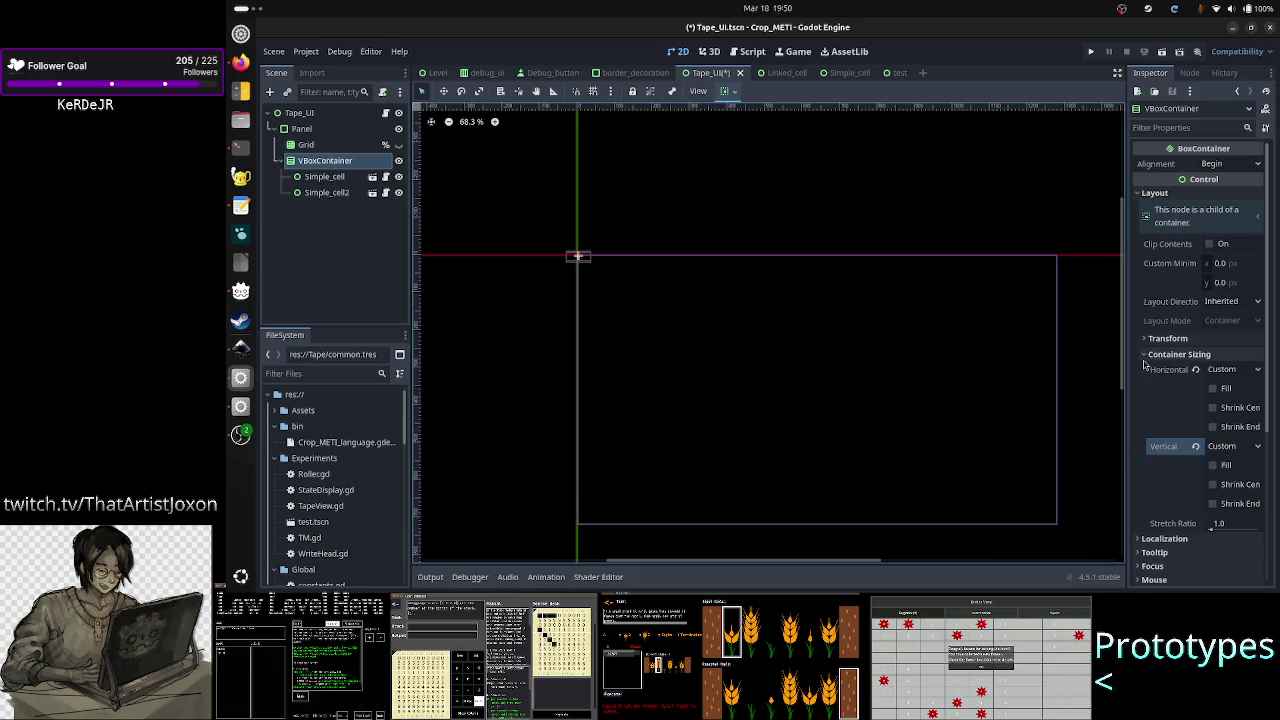
pyautogui.moveTo(1192, 366)
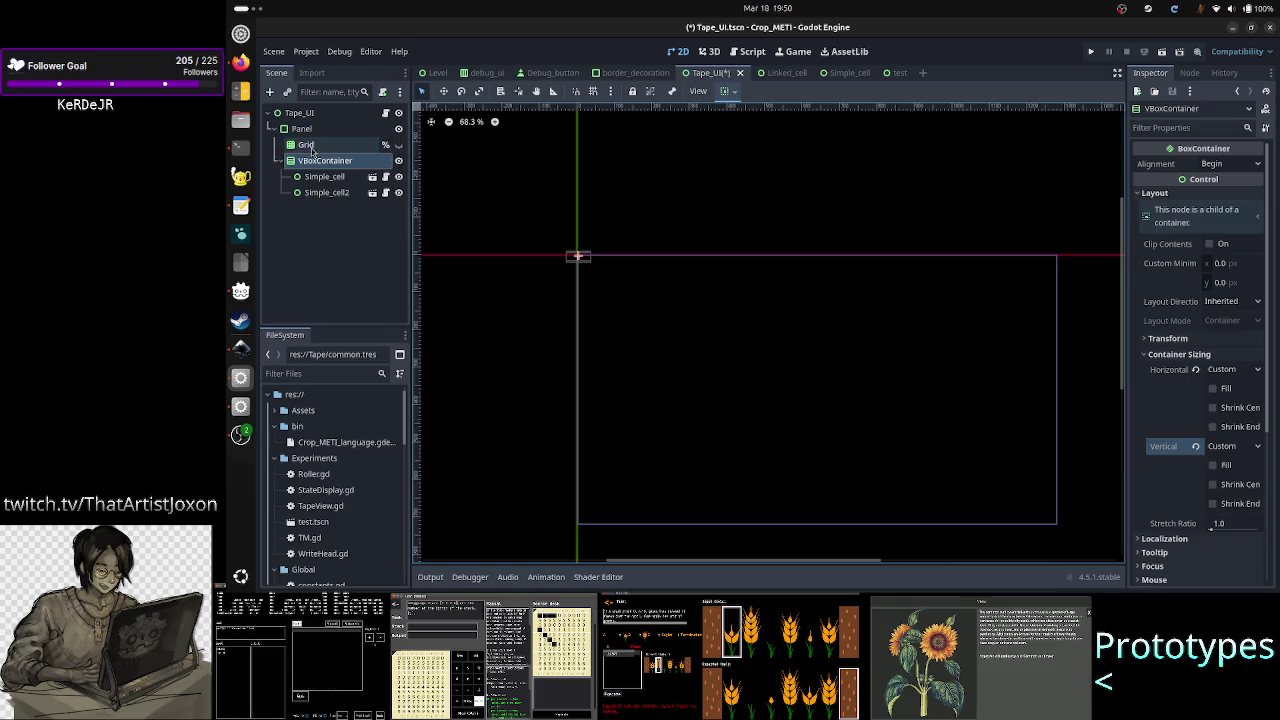
# - Change the Panel node's type back to a plain Panel
pyautogui.click(305, 129)
pyautogui.rightClick(320, 128)
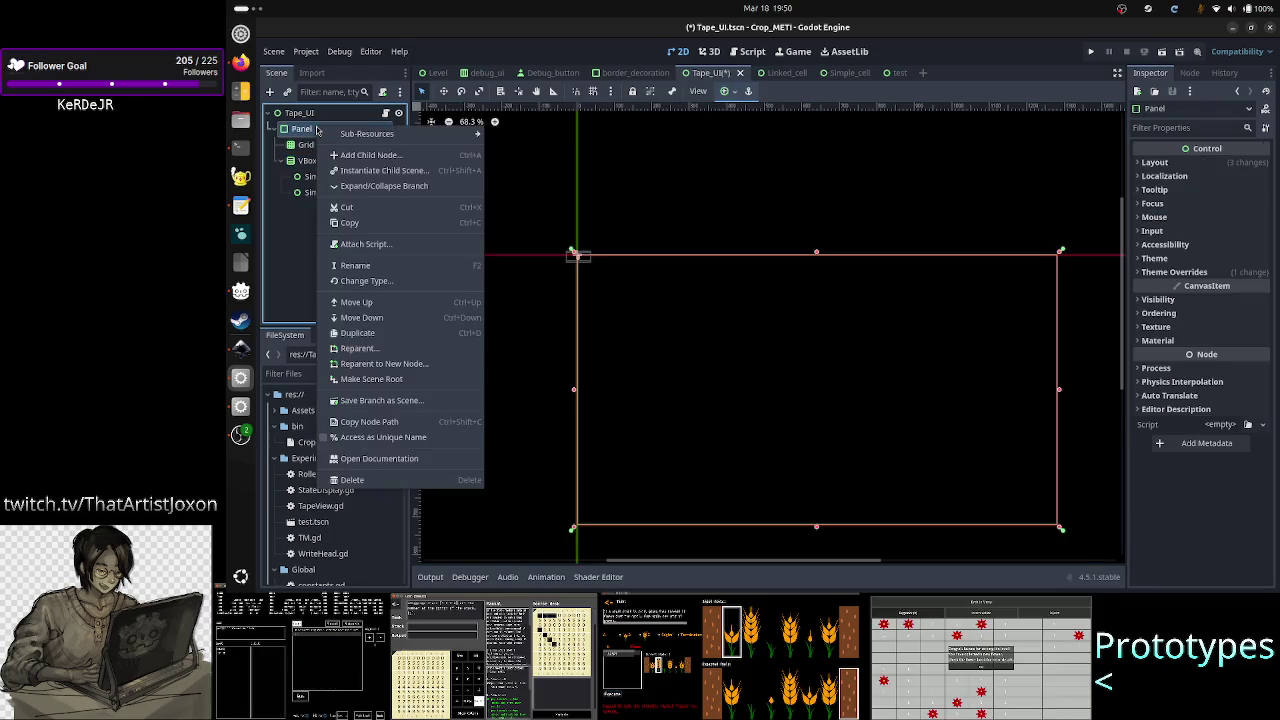
pyautogui.click(384, 284)
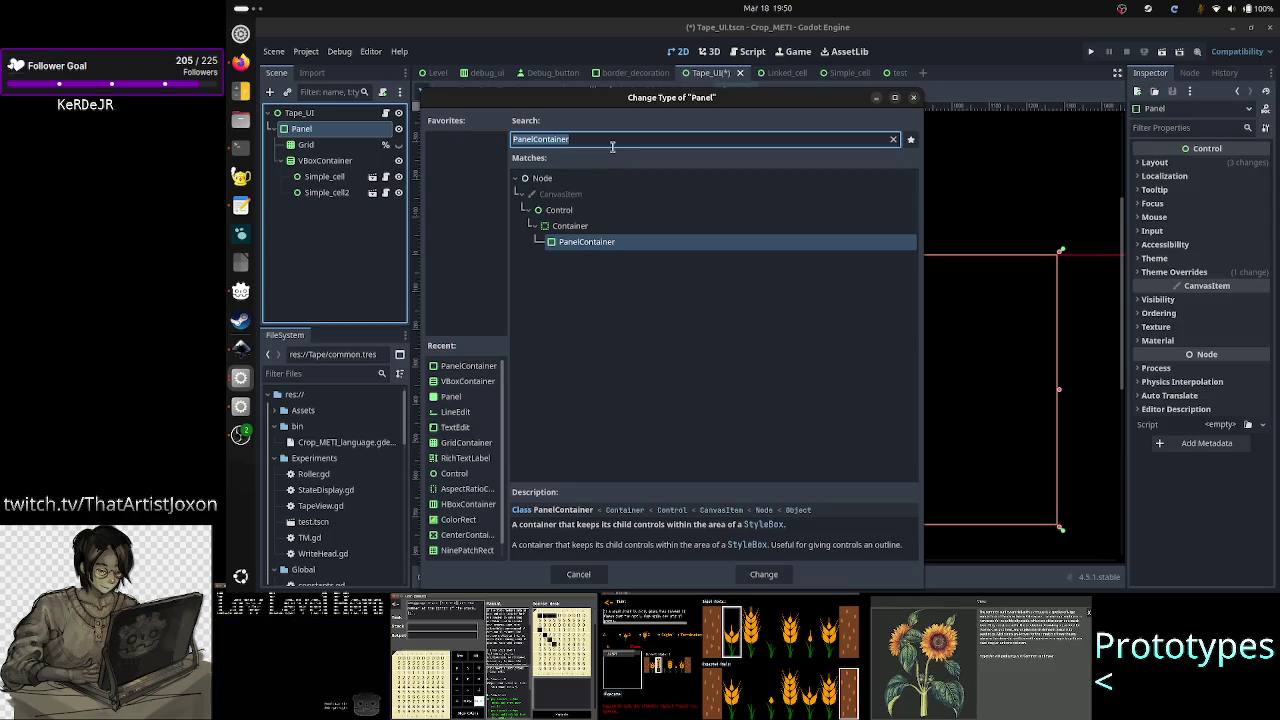
pyautogui.write('panel')
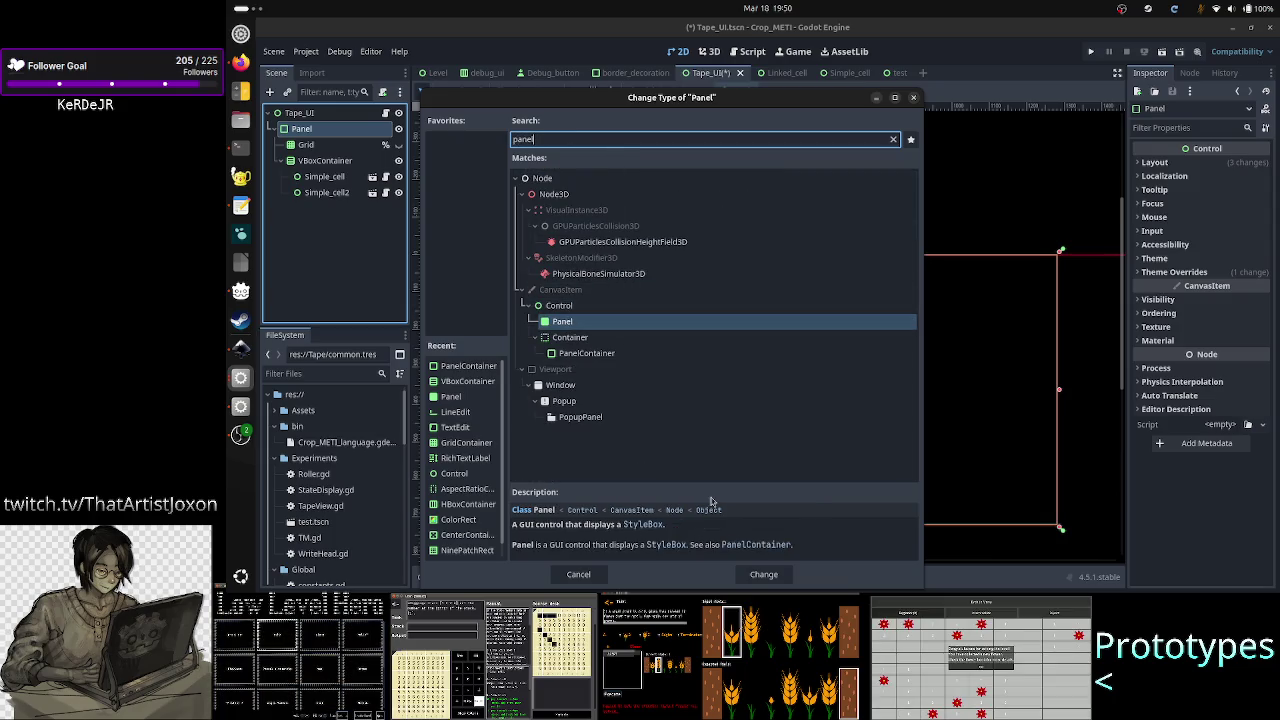
pyautogui.click(768, 575)
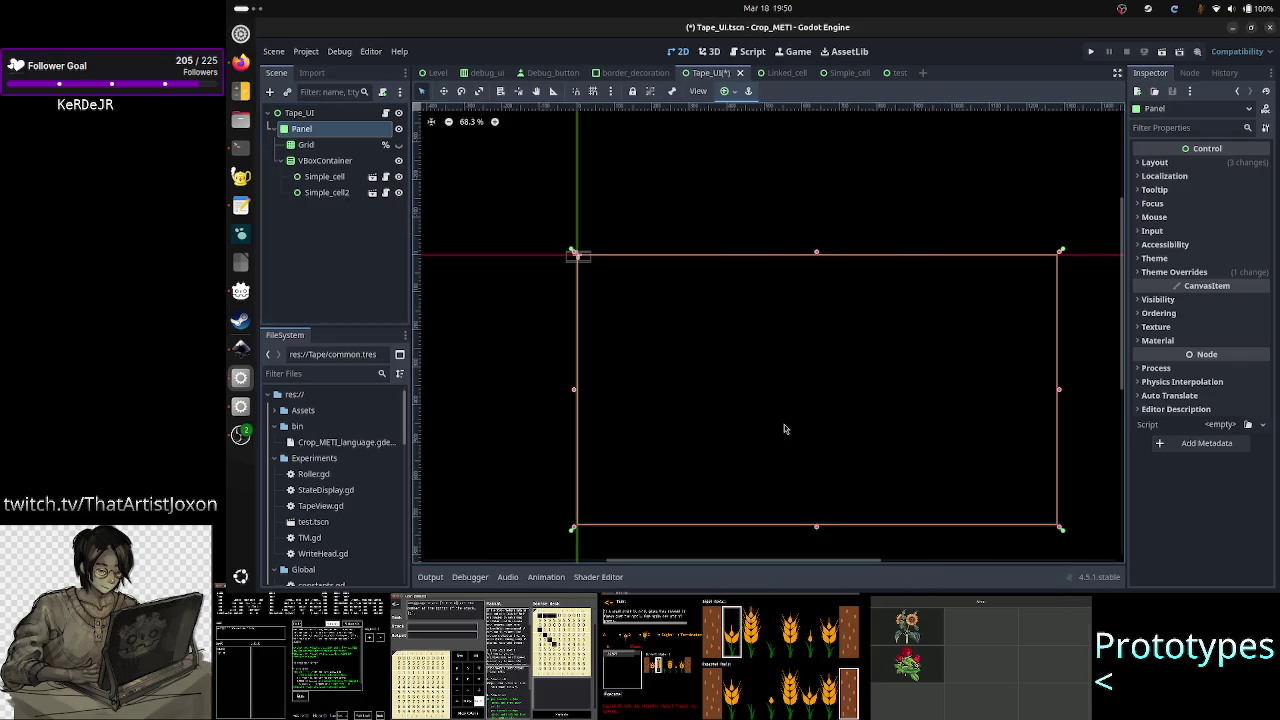
pyautogui.click(314, 164)
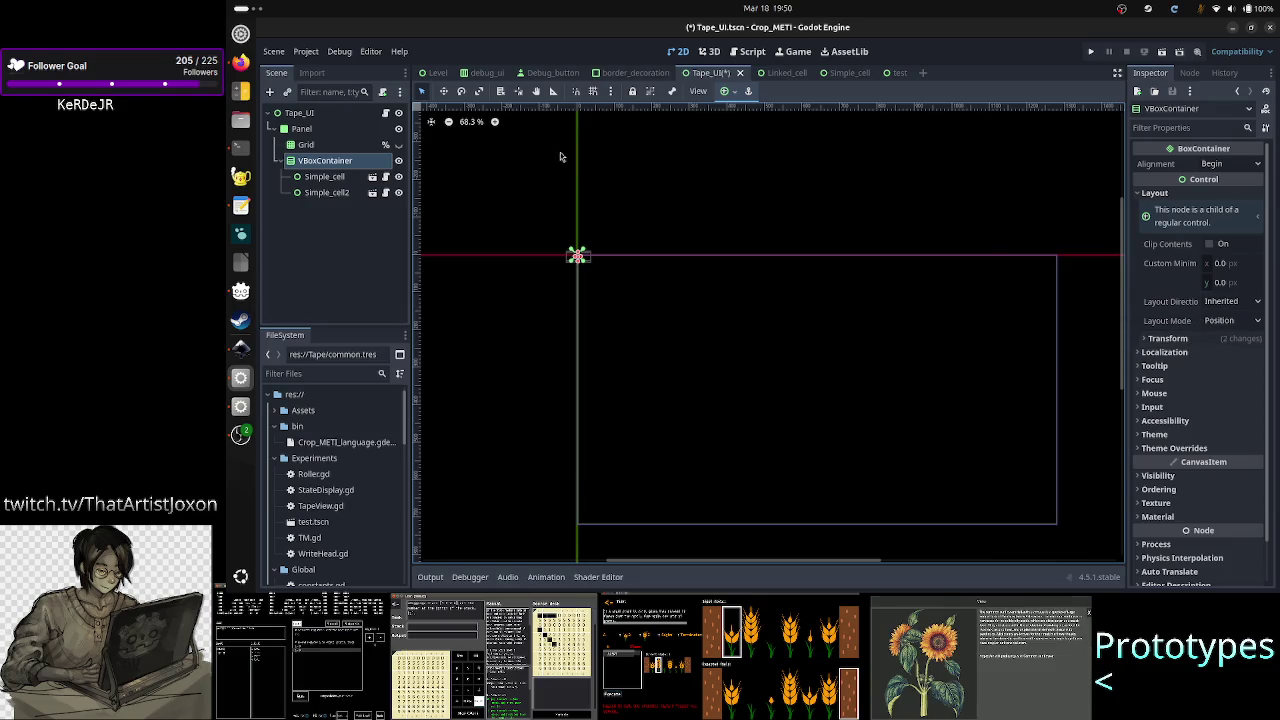
# - Apply the Full Rect anchor preset to the VBoxContainer
pyautogui.click(345, 130)
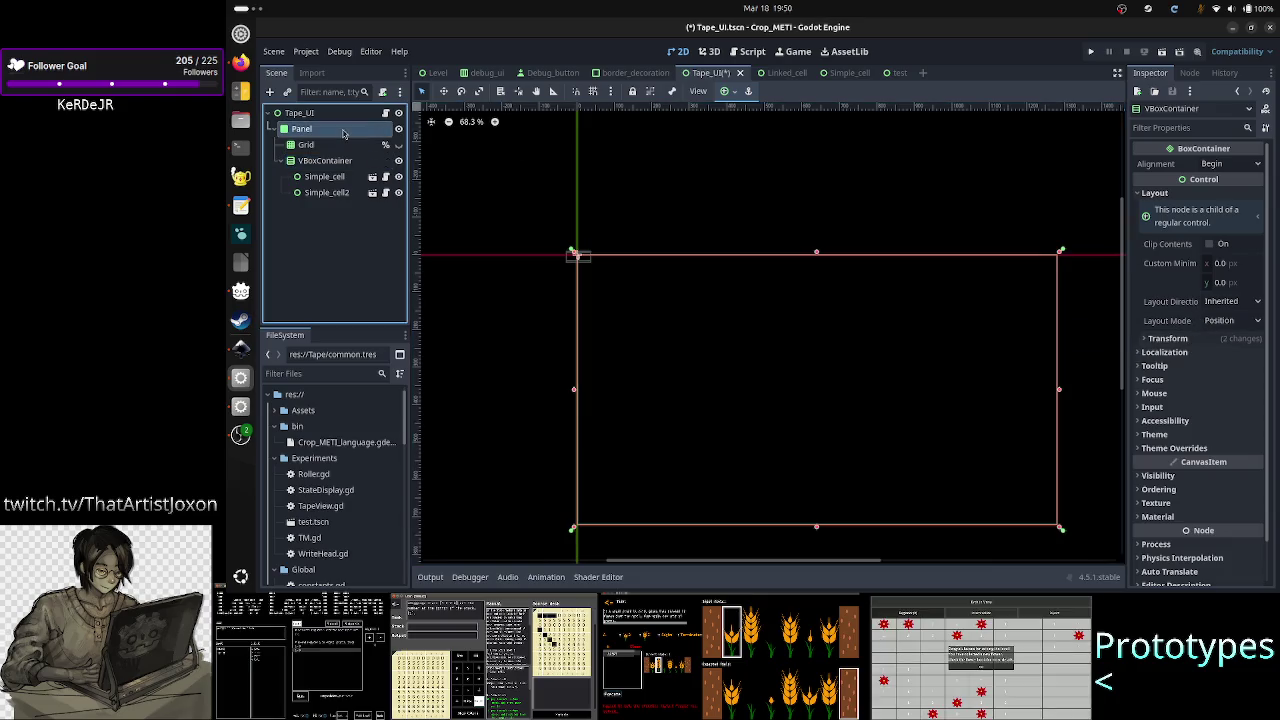
pyautogui.click(728, 91)
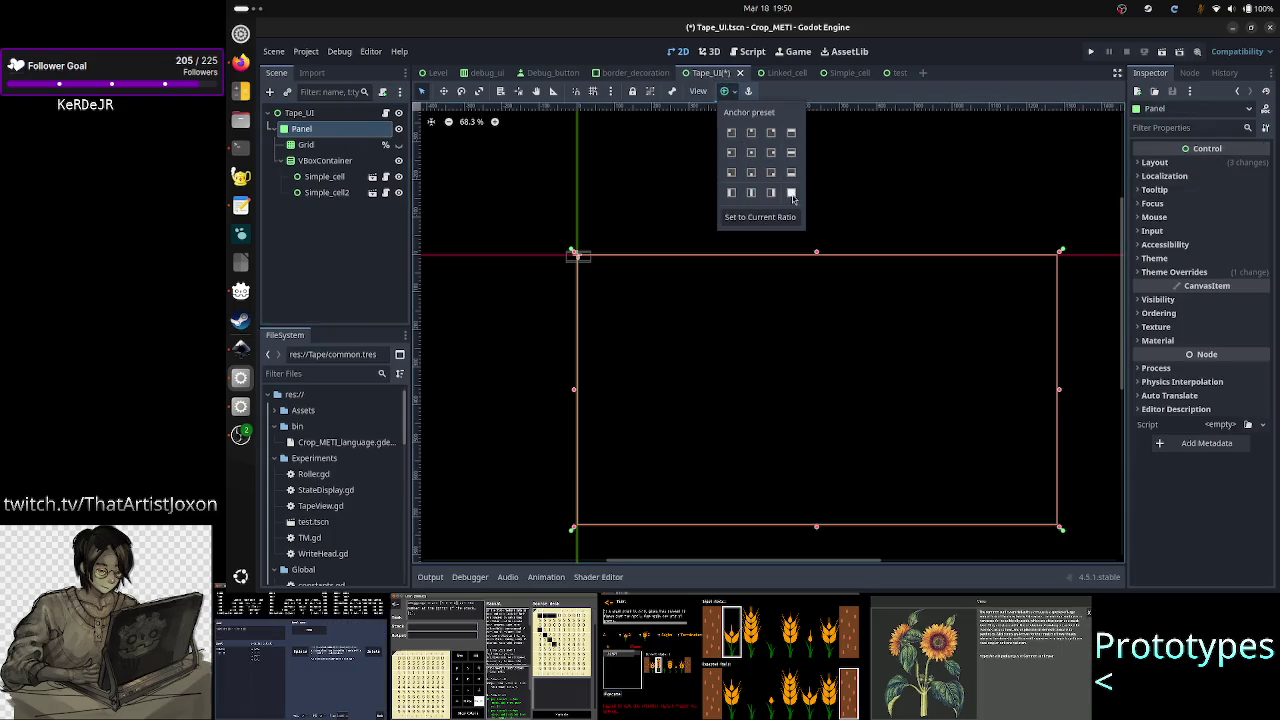
pyautogui.click(314, 212)
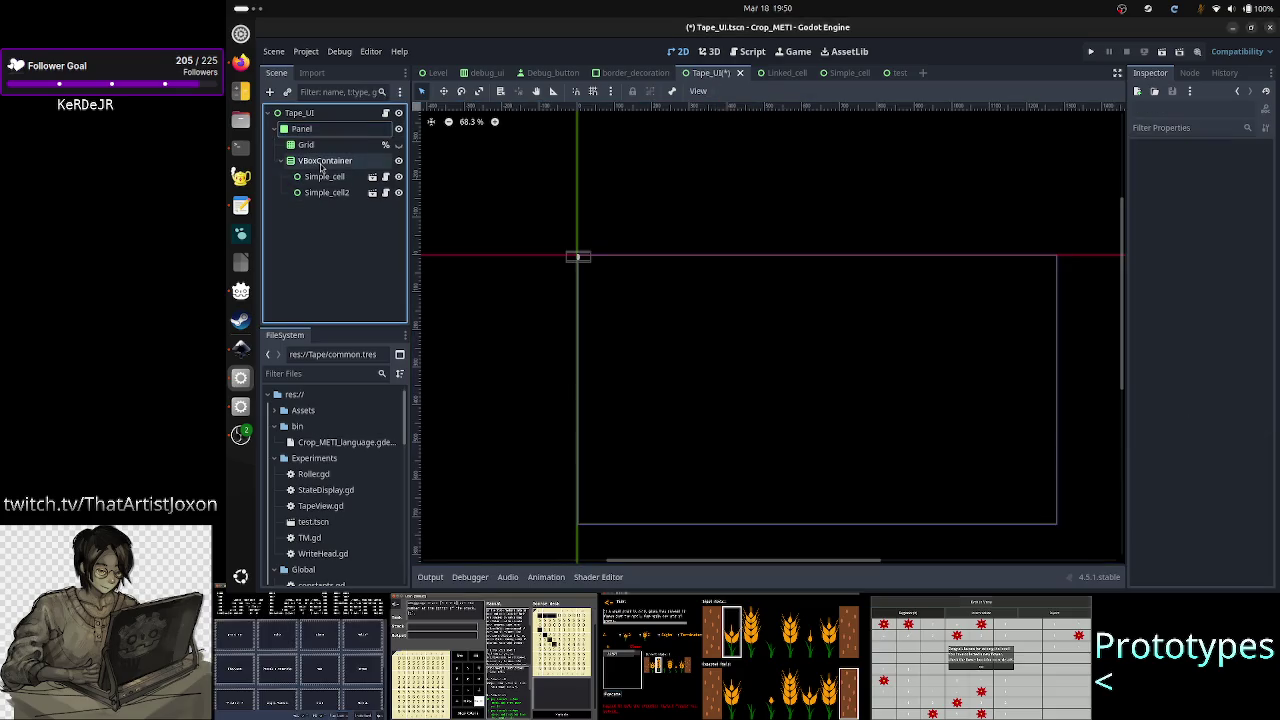
pyautogui.click(322, 162)
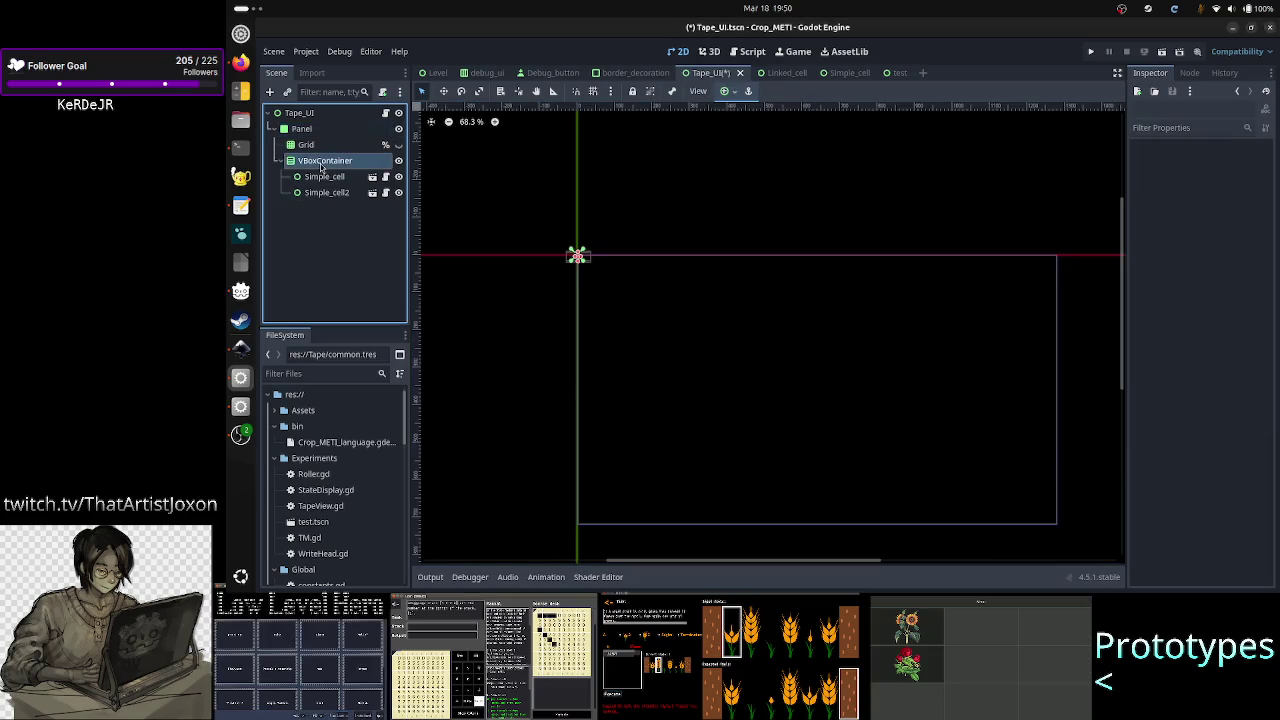
pyautogui.click(733, 92)
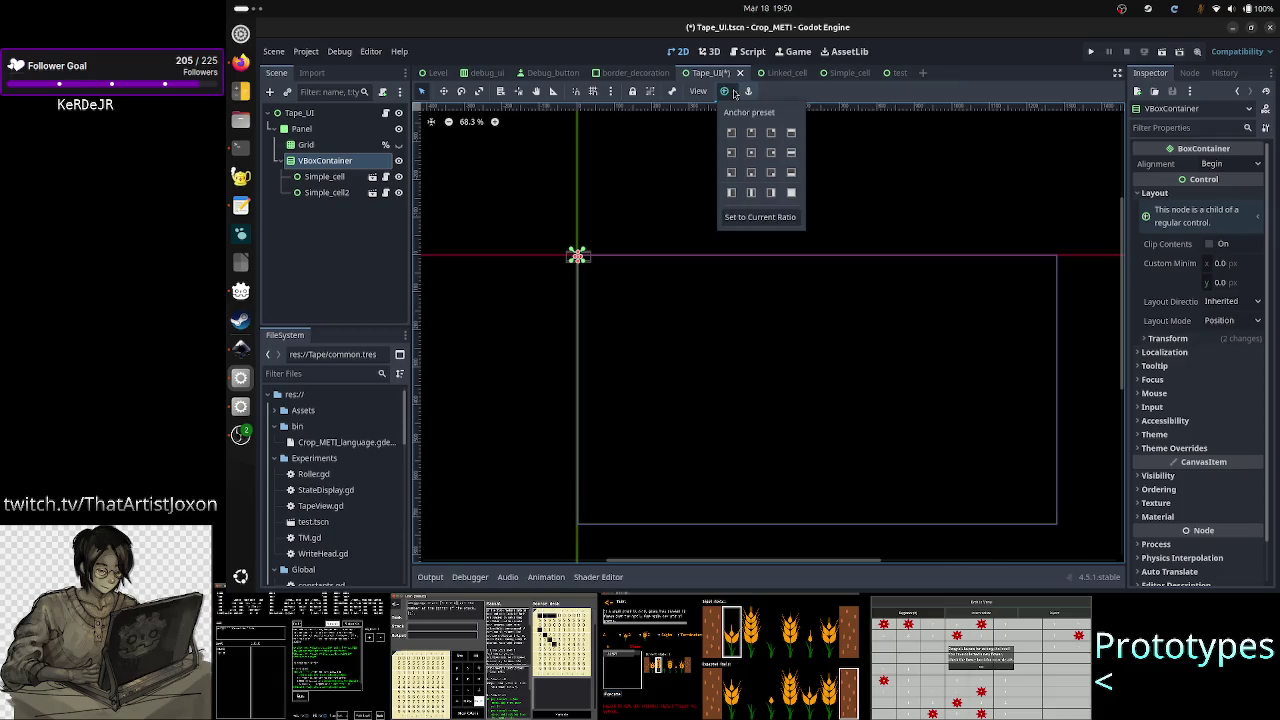
pyautogui.click(791, 193)
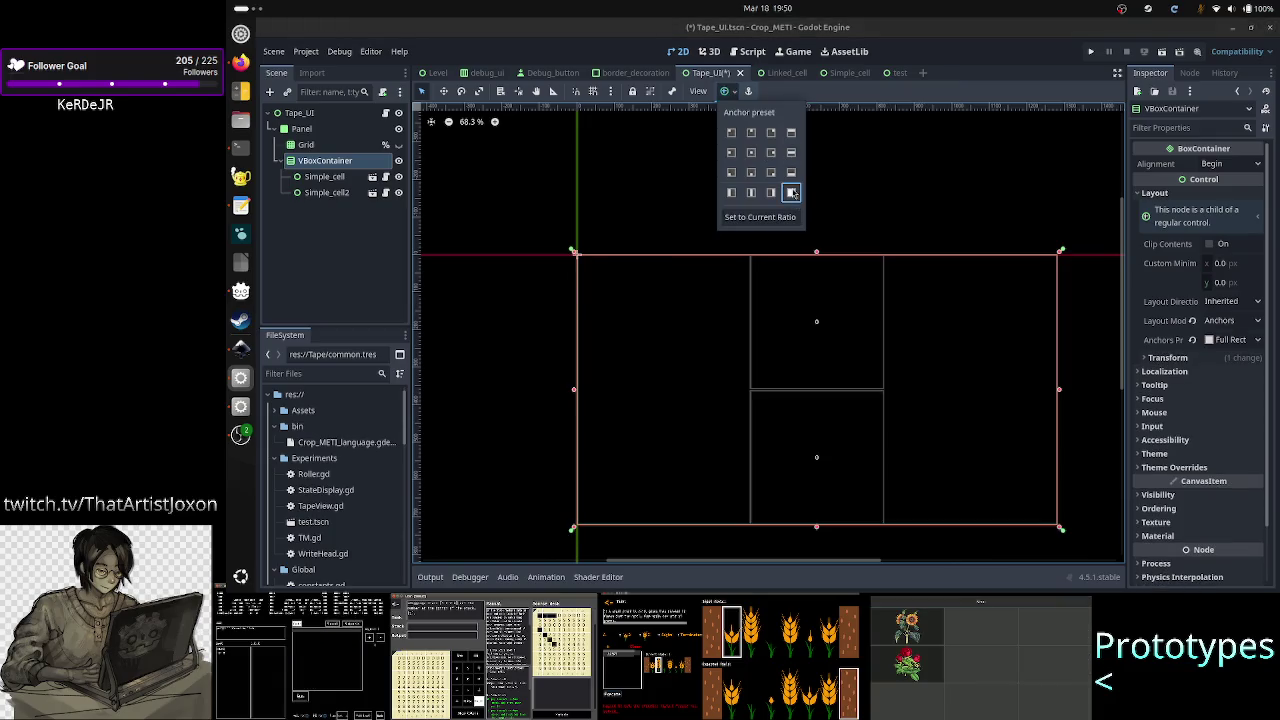
pyautogui.click(374, 266)
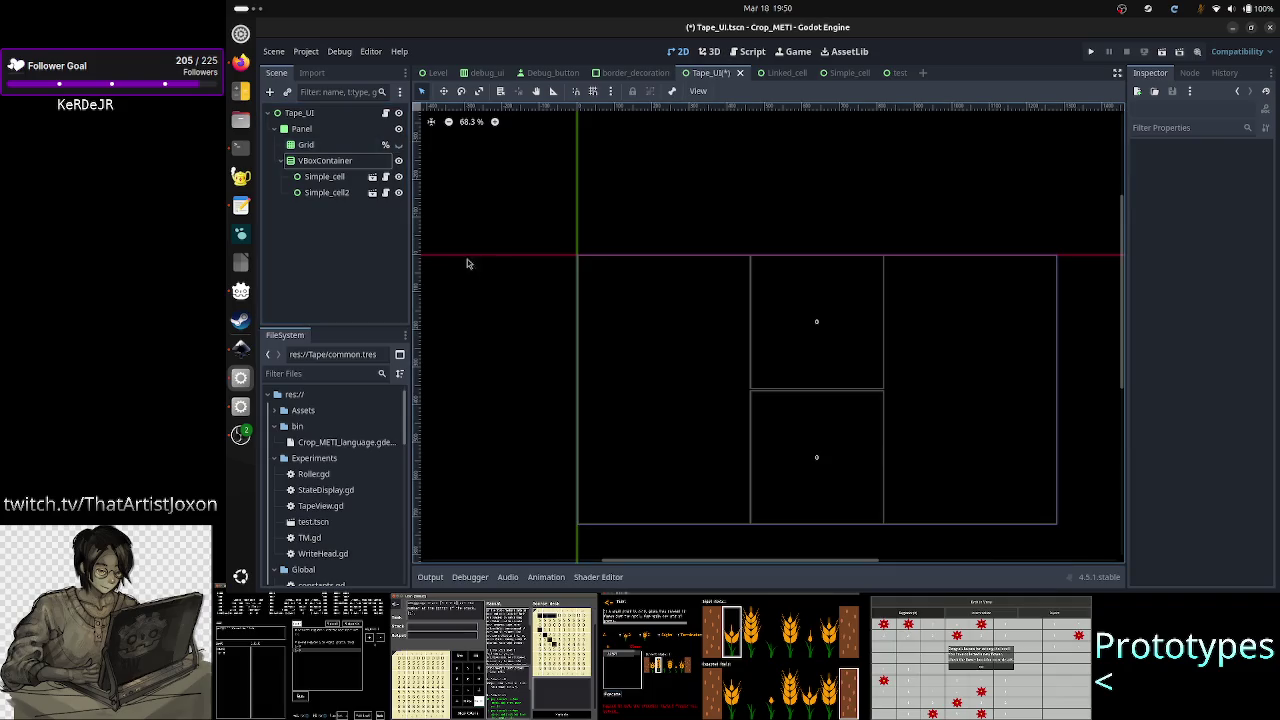
pyautogui.click(340, 162)
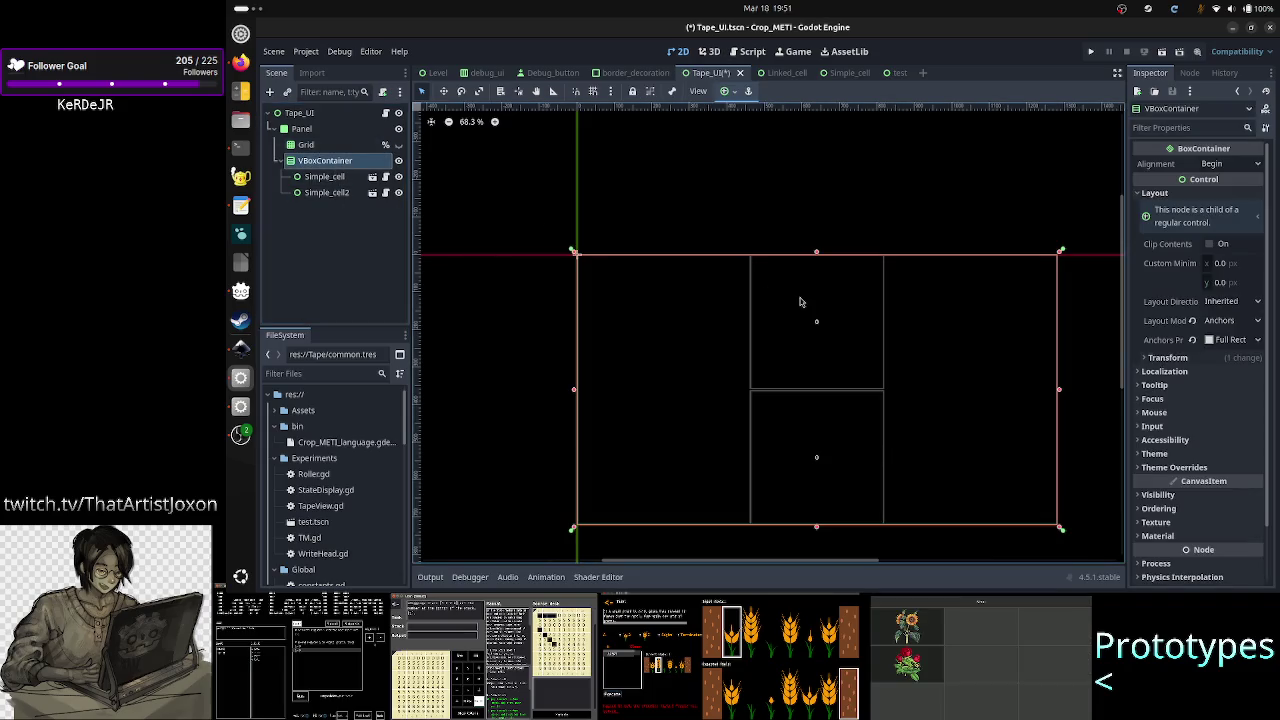
# - Switch VBoxContainer's anchors to Custom and set the right anchor to 0.4
pyautogui.click(1231, 341)
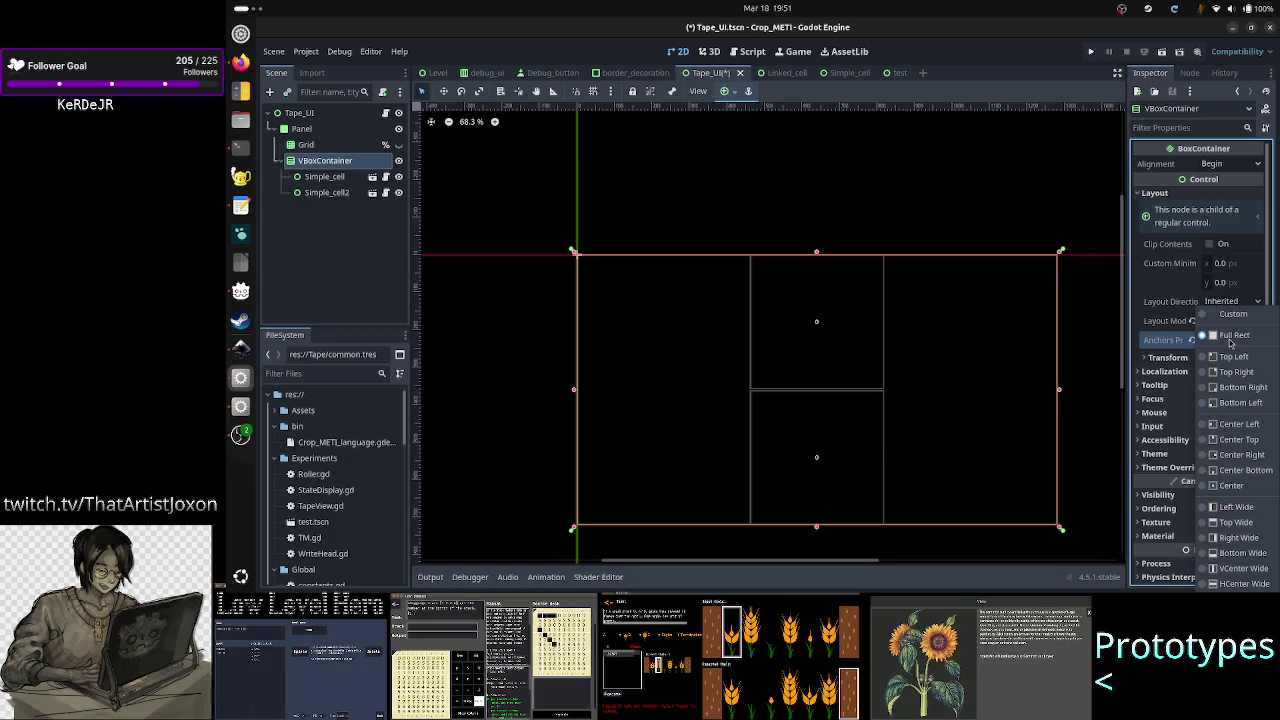
pyautogui.click(1247, 320)
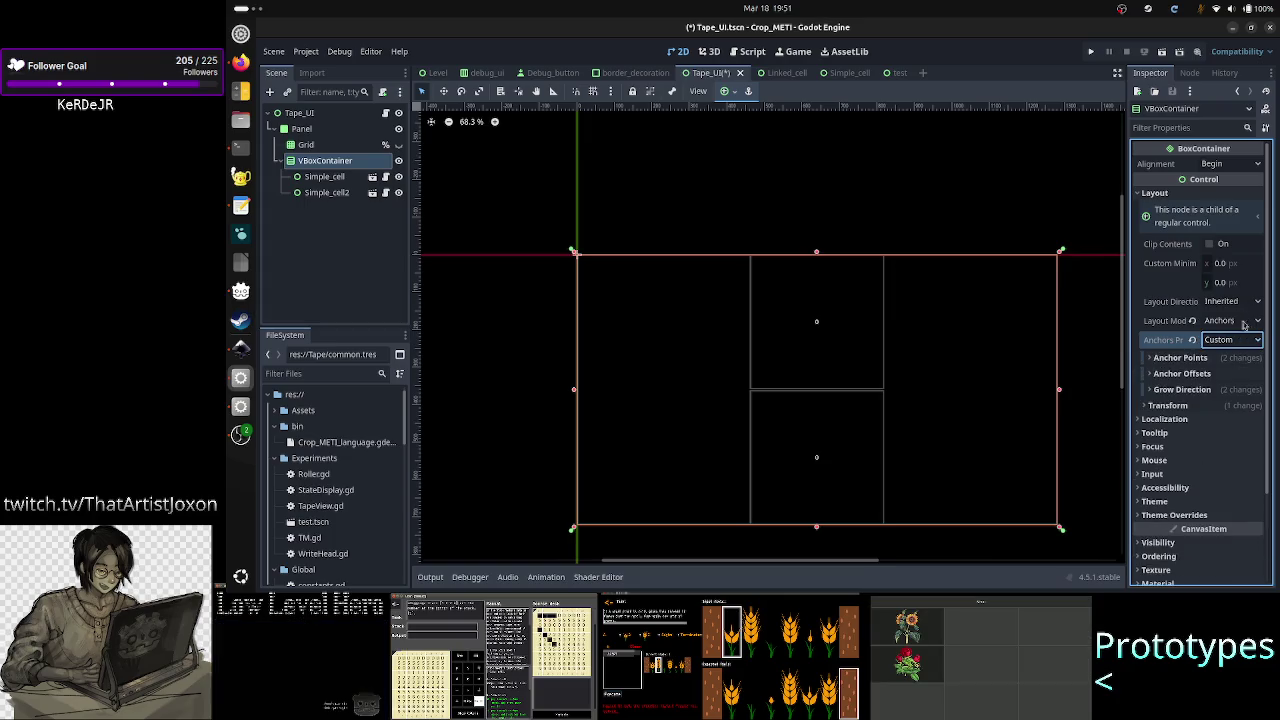
pyautogui.click(1210, 359)
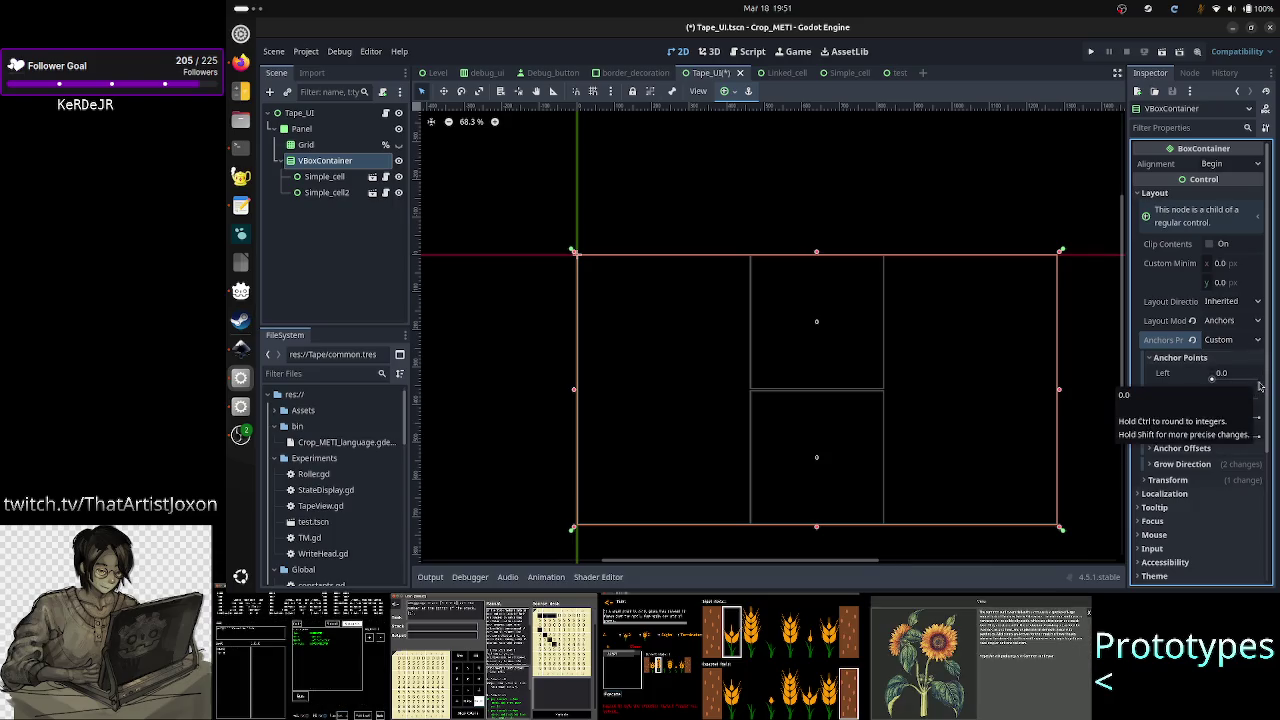
pyautogui.click(1240, 412)
pyautogui.write('0.4')
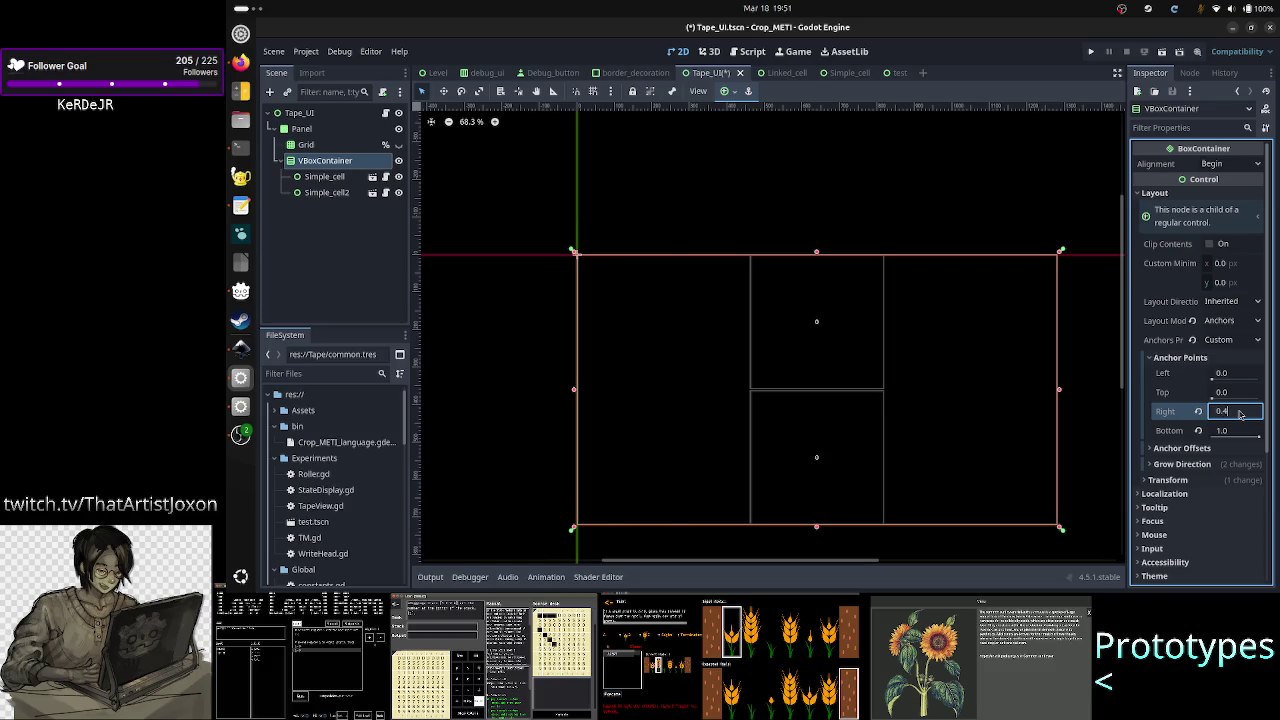
pyautogui.press('Return')
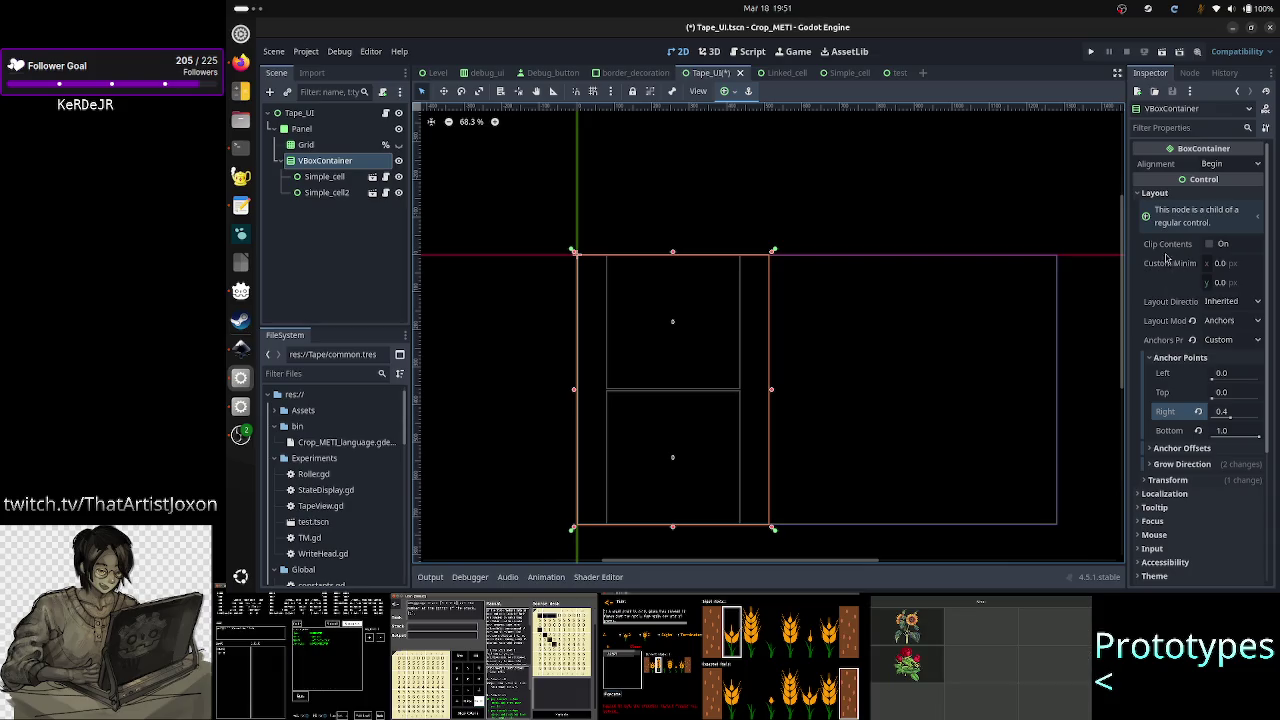
pyautogui.moveTo(1227, 418)
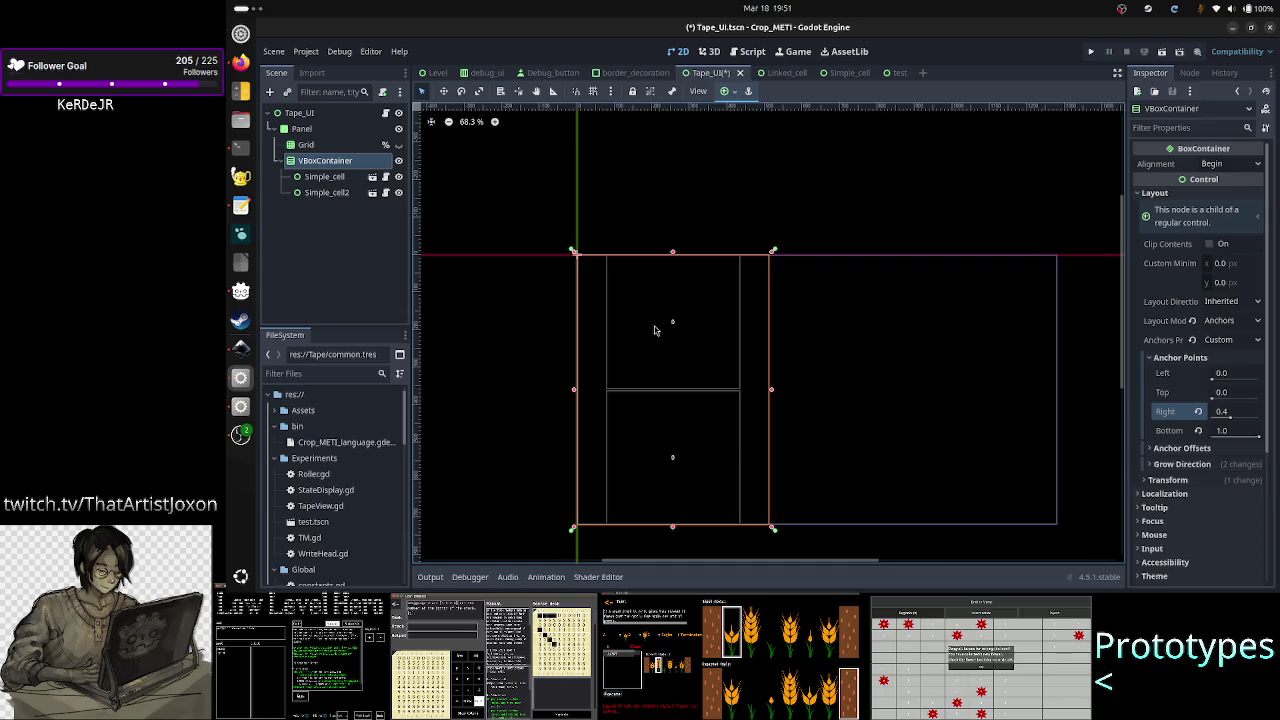
pyautogui.click(368, 253)
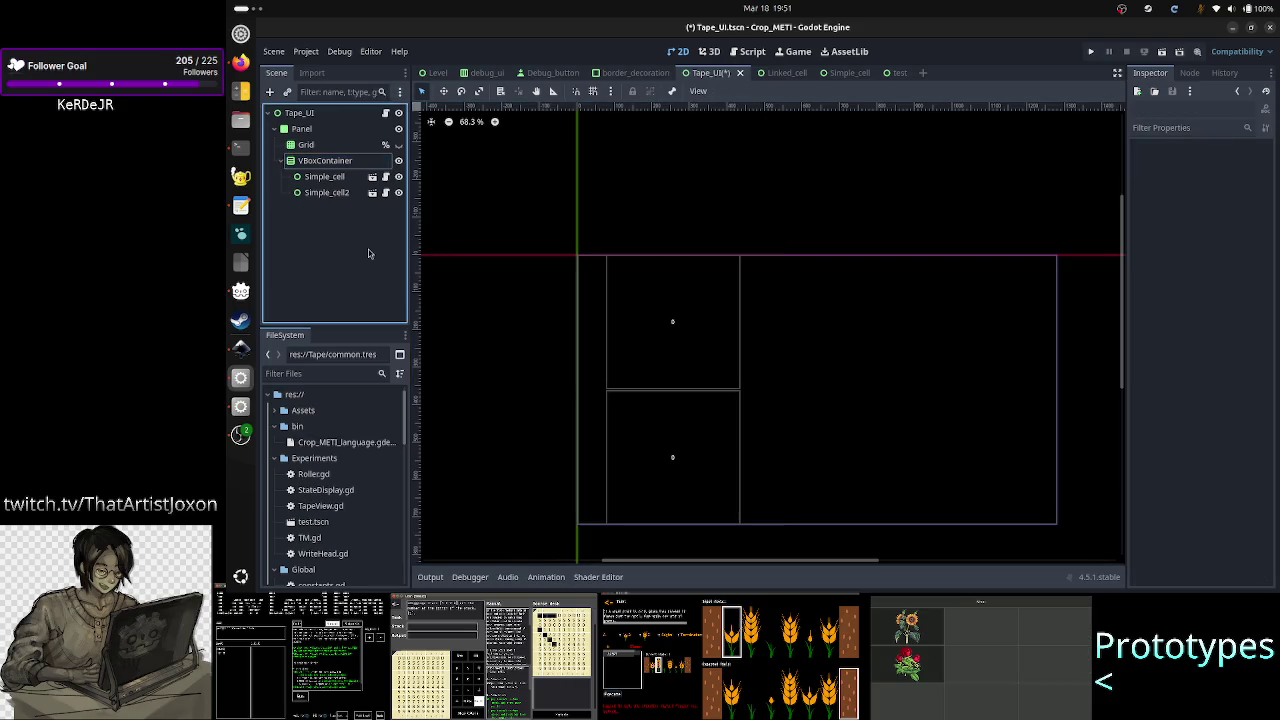
# - Save Tape_UI, then inspect Square_container's aspect-ratio settings in the Simple_cell scene
pyautogui.hotkey('ctrl', 's')
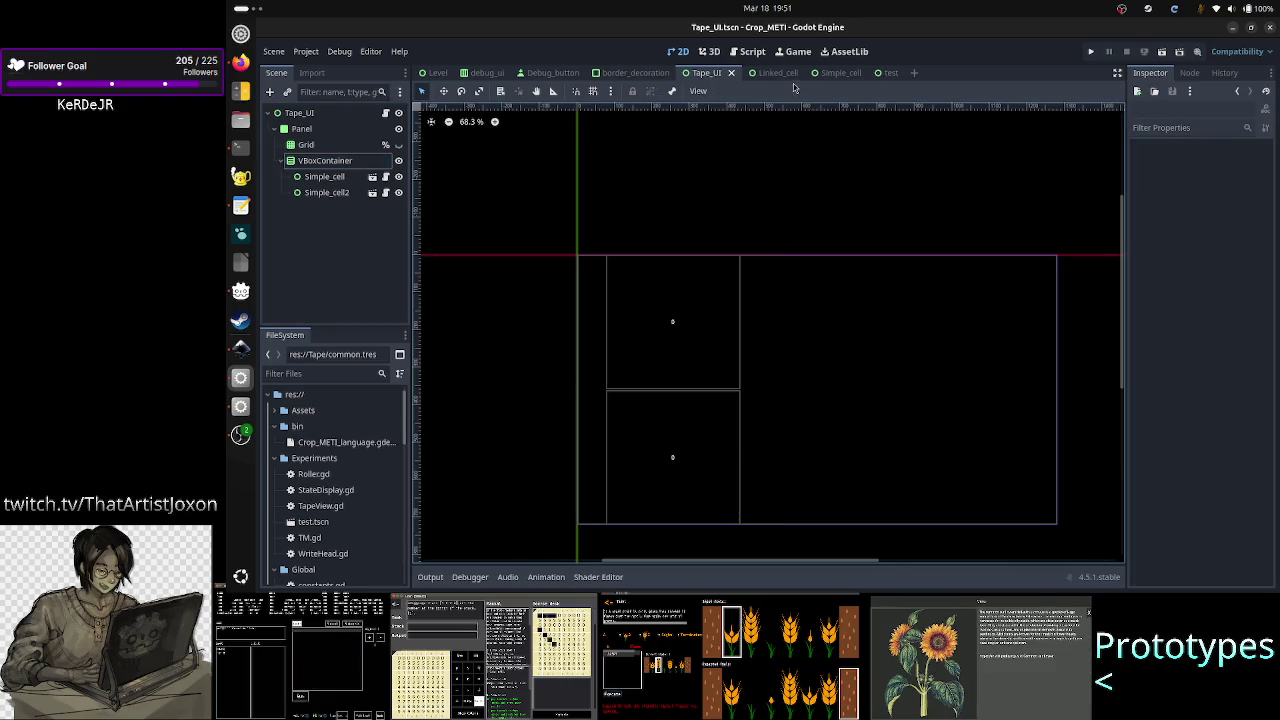
pyautogui.click(822, 74)
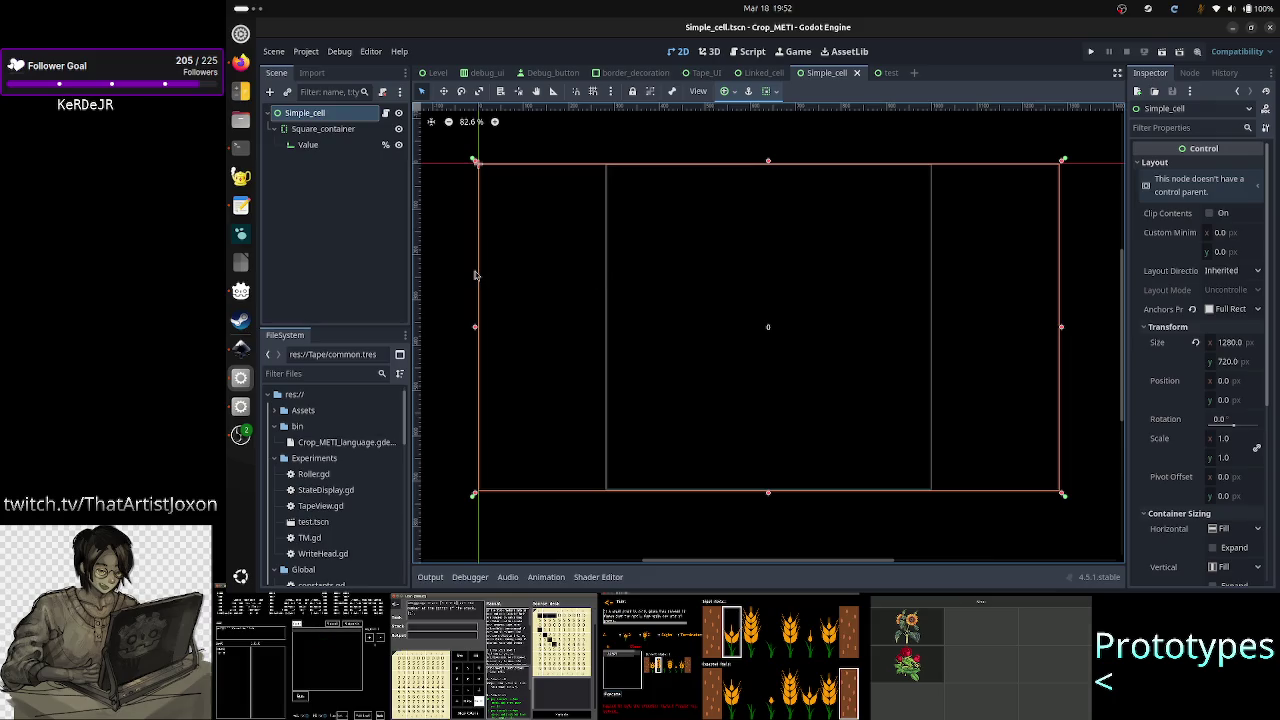
pyautogui.click(330, 131)
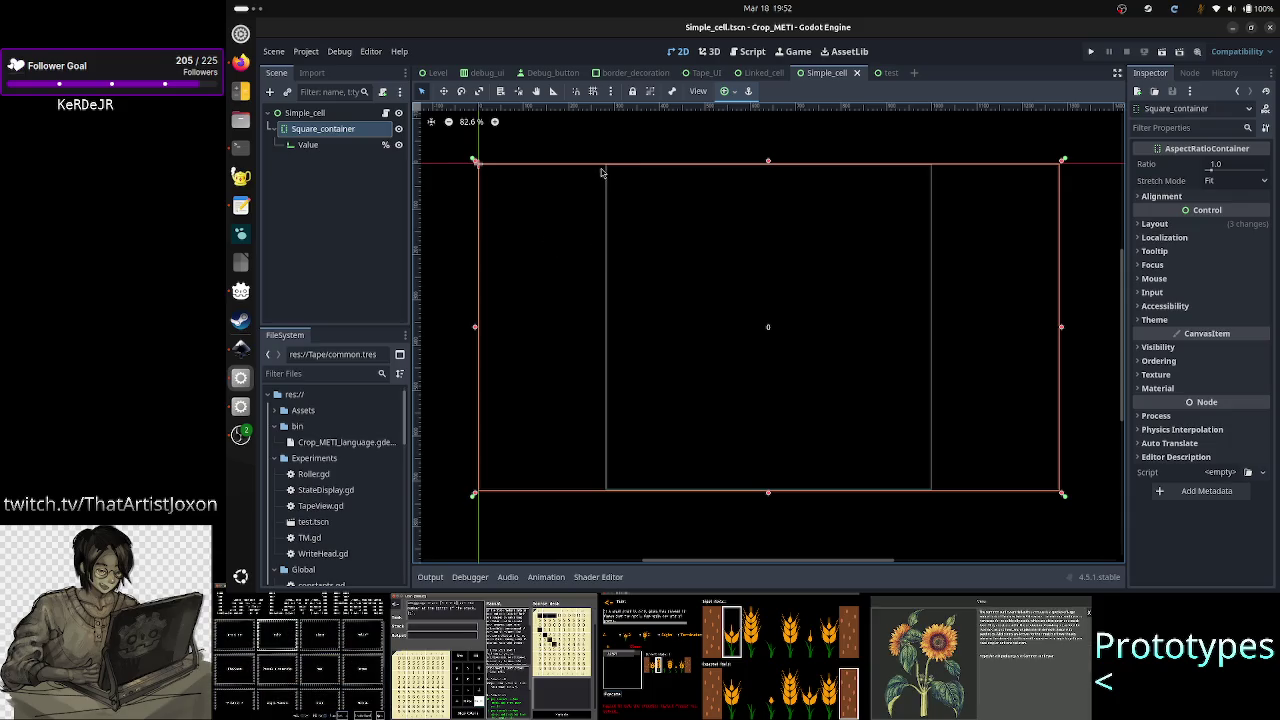
pyautogui.scroll(-2, 756, 232)
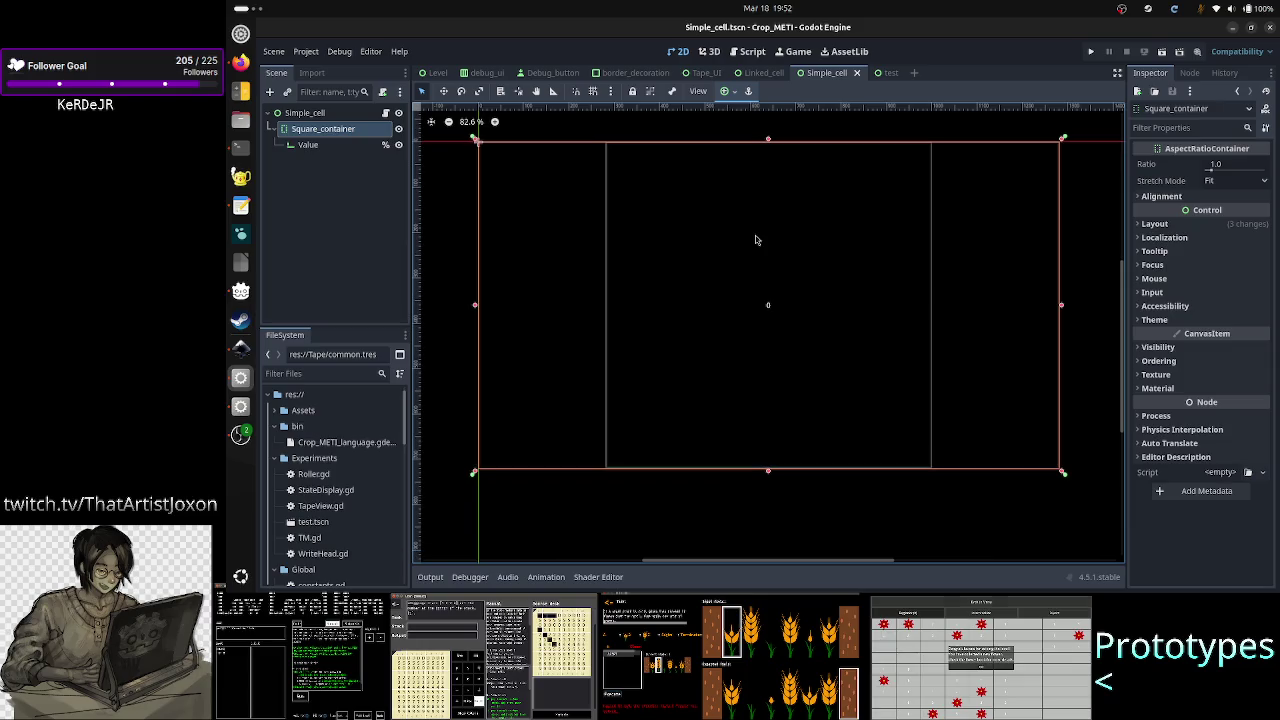
pyautogui.scroll(-5, 756, 240)
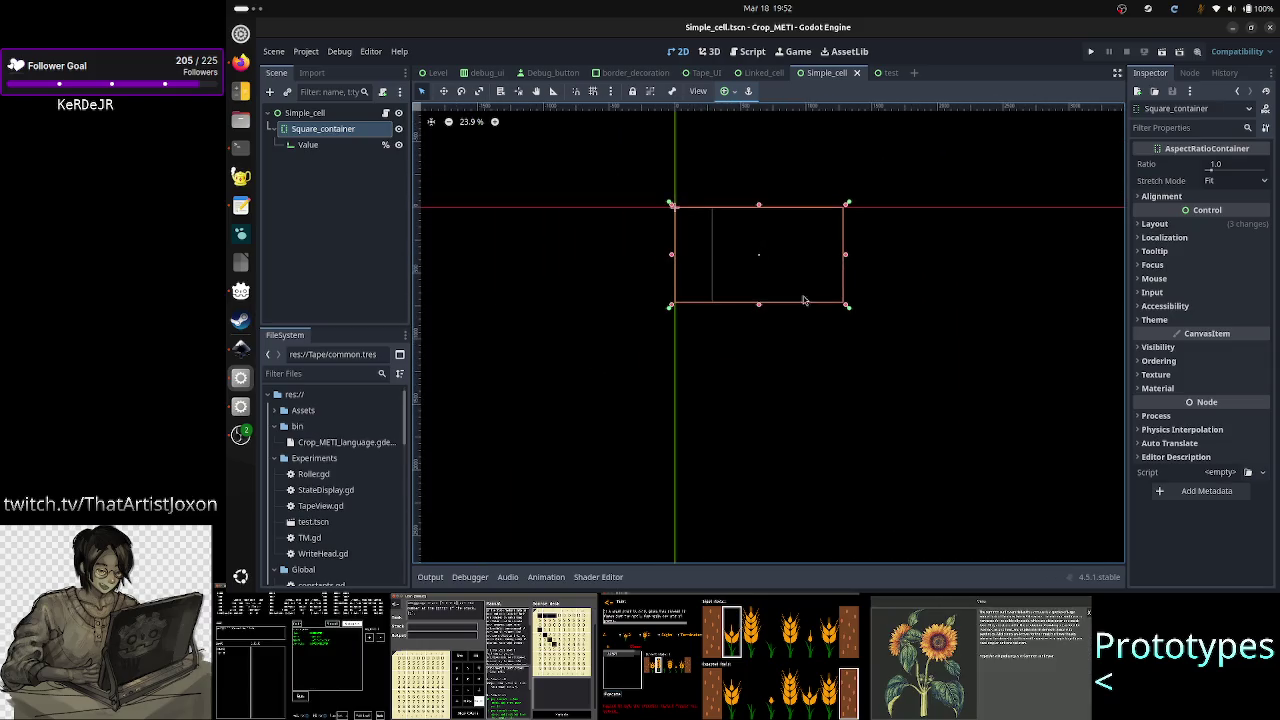